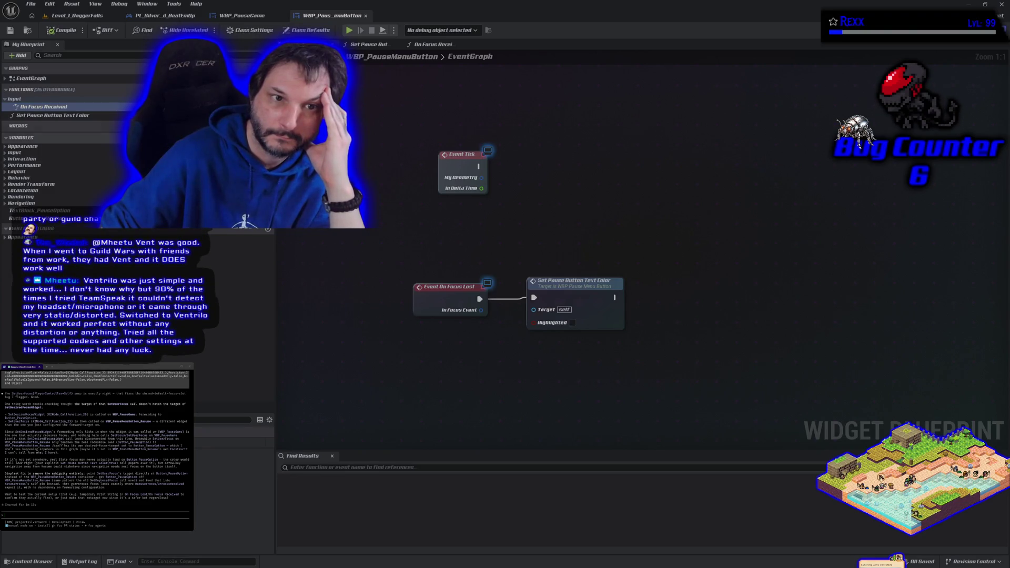
Inspect the Set Pause Button Text Color node in On Focus Received, then return to Level_1_DaggerFalls.
double_click(115, 107)
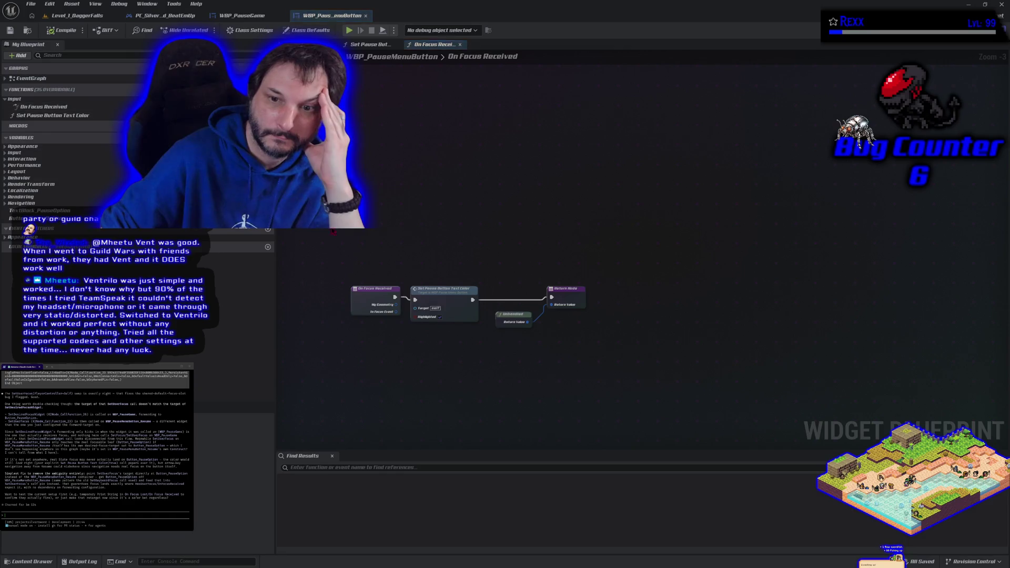
scroll(432, 372, up, 3)
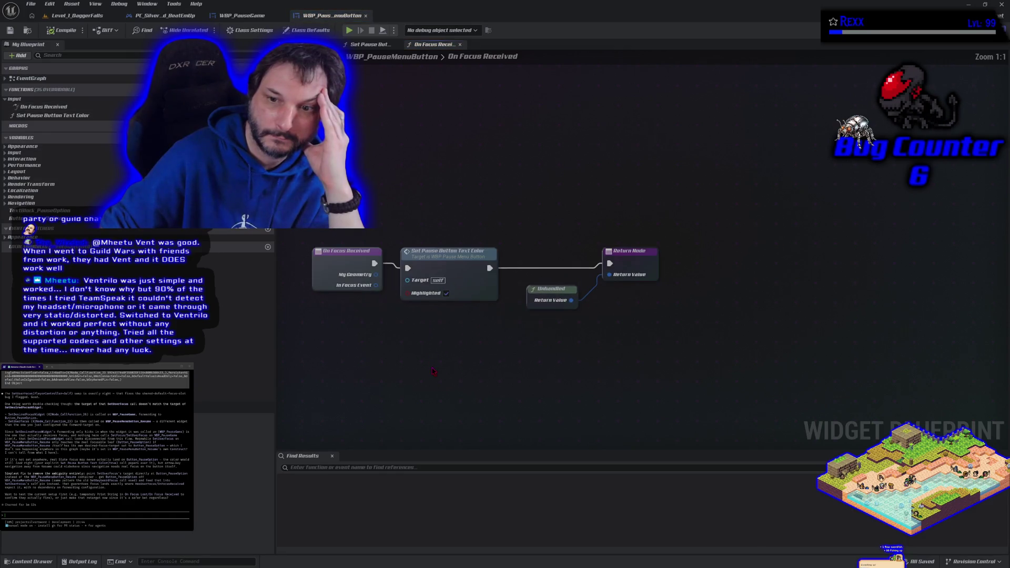
click(442, 250)
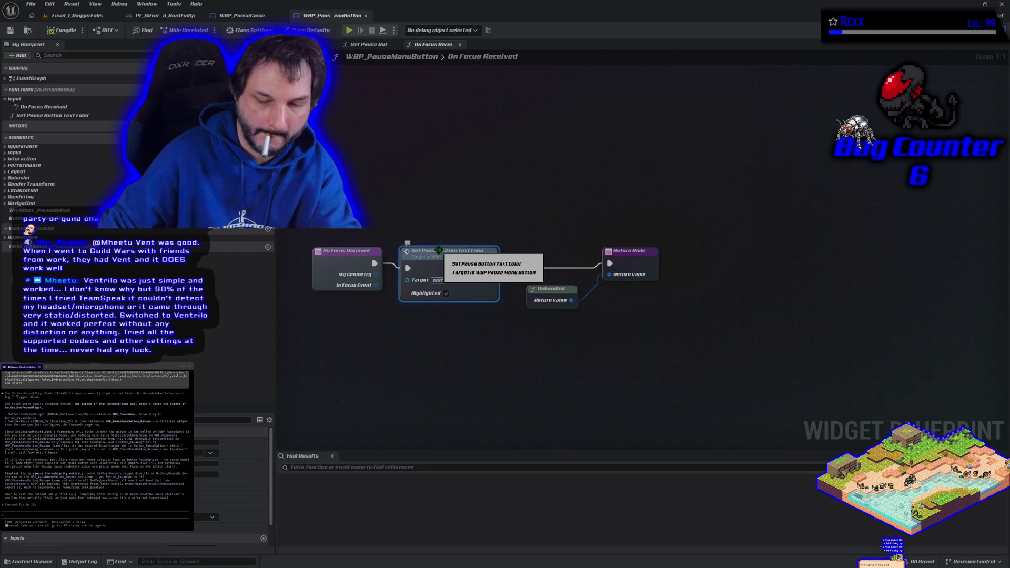
click(76, 15)
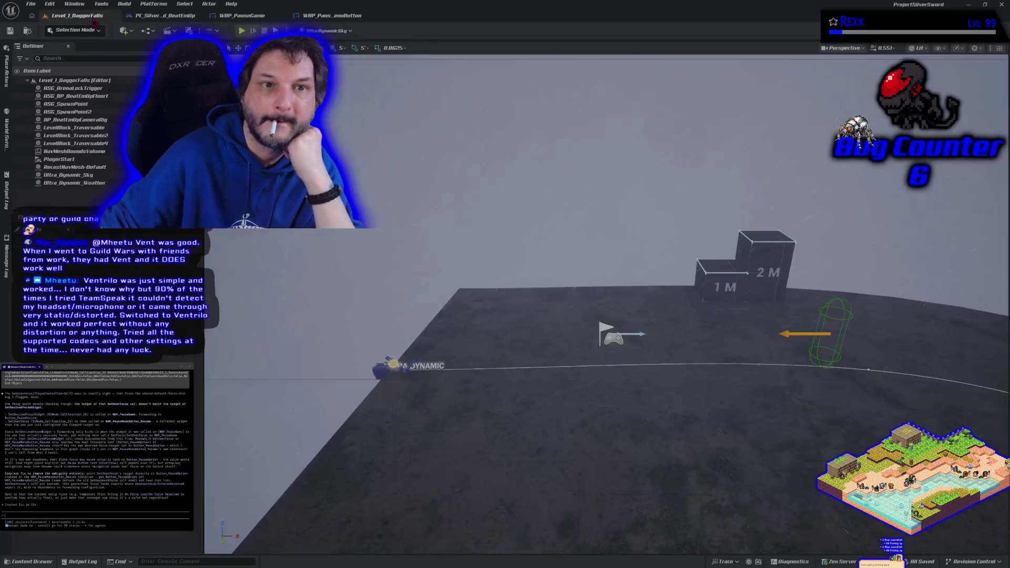
Play-test the level, resume past the breakpoint, close the pause menu, and pan the graph.
click(241, 31)
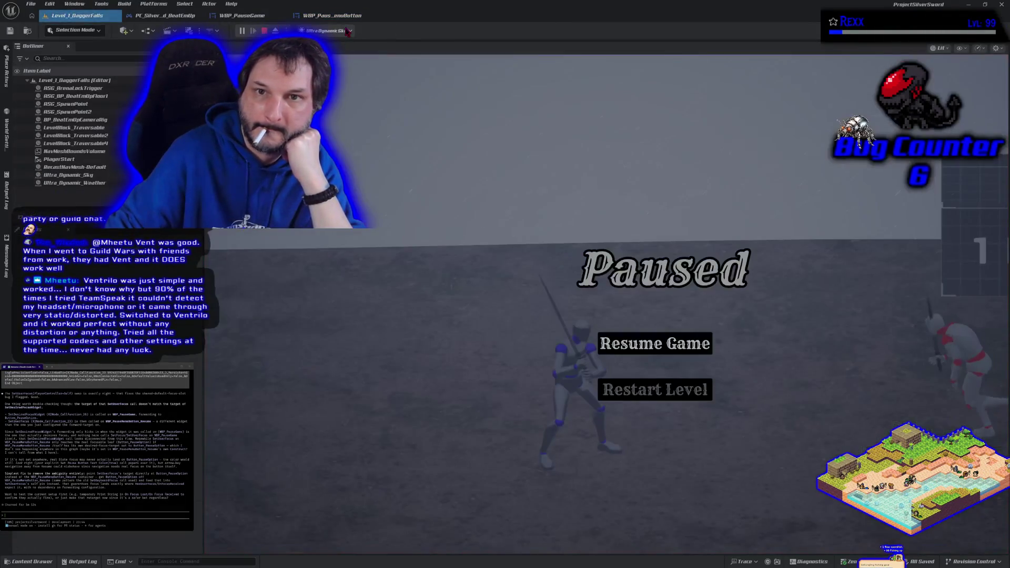
click(349, 30)
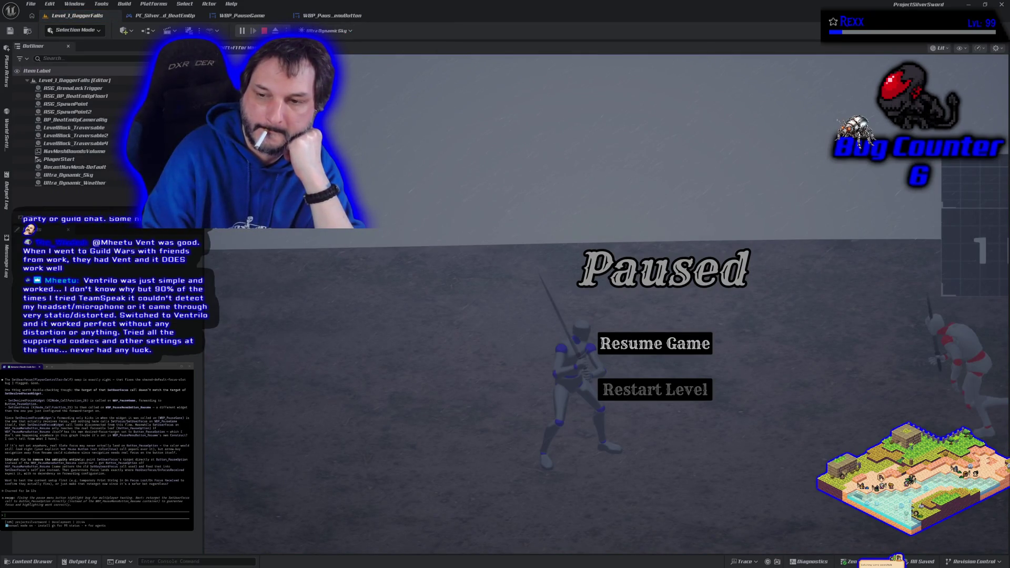
key(Return)
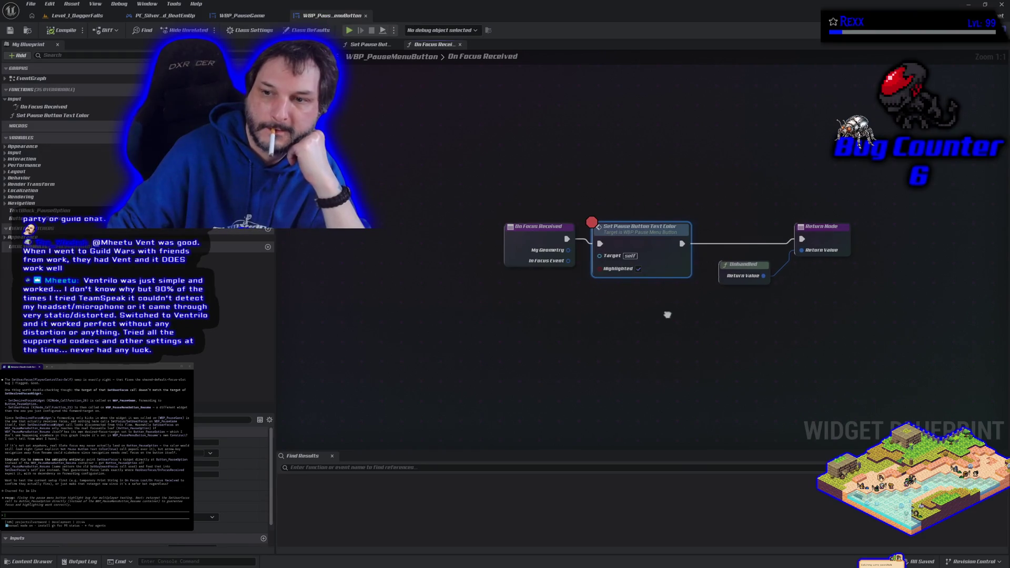
drag(621, 290, 533, 296)
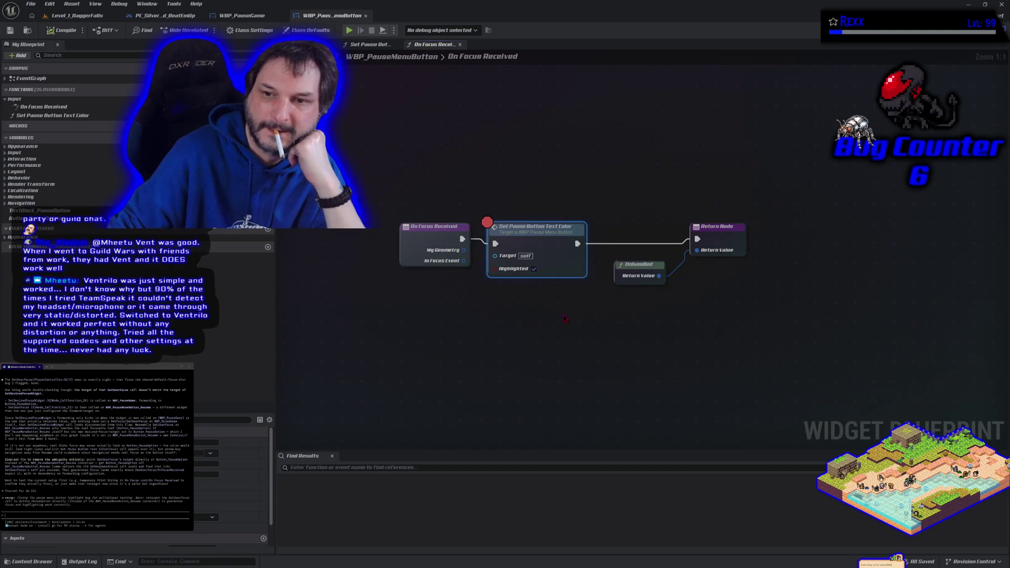
mouse_move(508, 303)
mouse_down()
mouse_move(561, 307)
mouse_move(567, 262)
mouse_move(557, 329)
mouse_up()
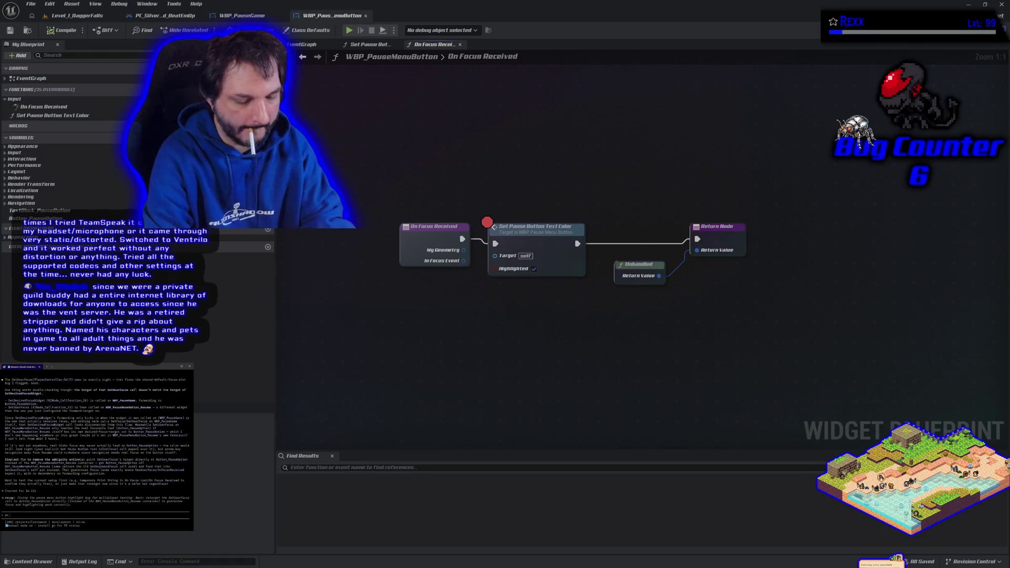
text( focus)
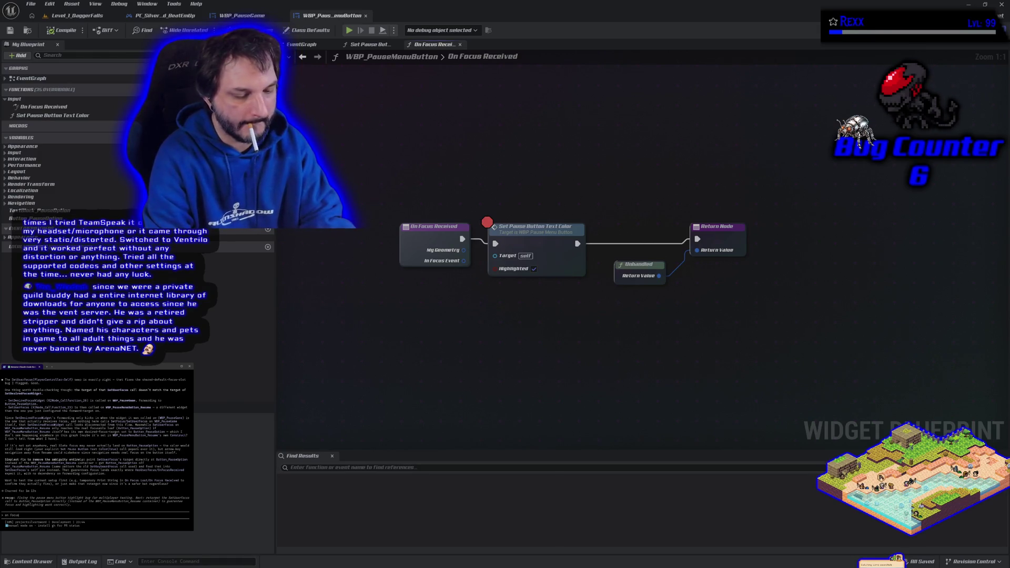
text( recieved)
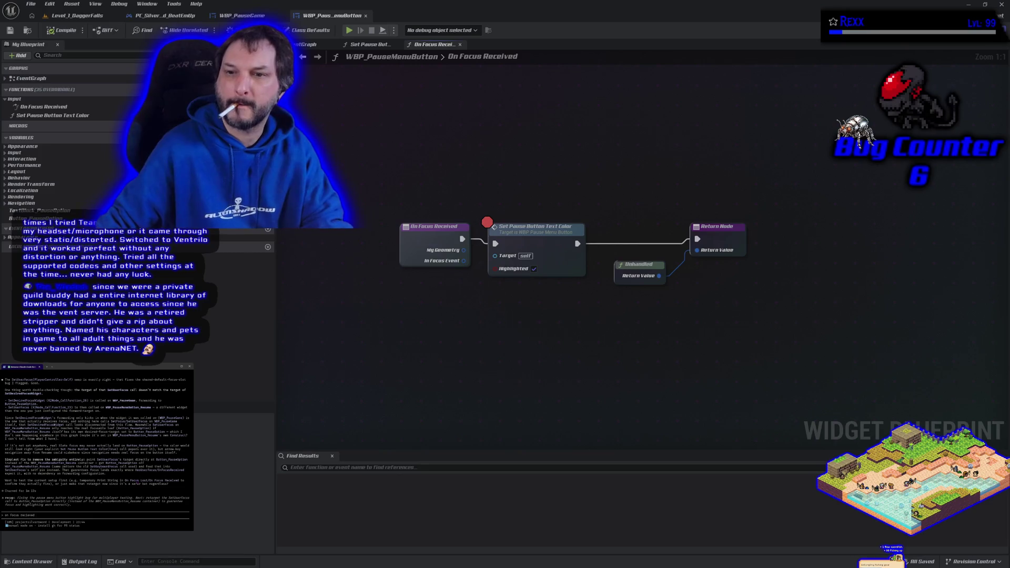
In Set Pause Button Text Color, wire Branch True and False straight to the Set Color nodes.
double_click(564, 231)
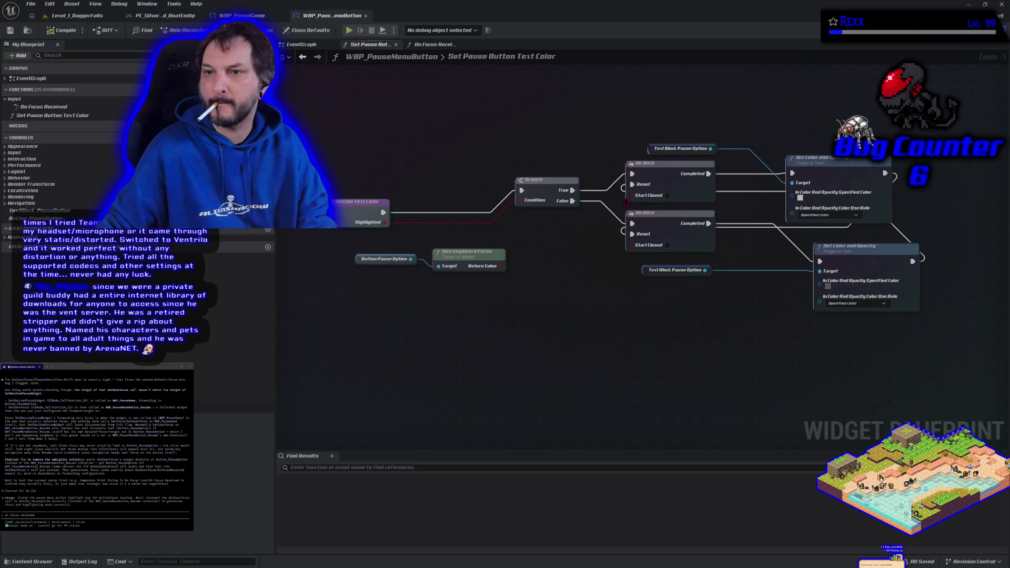
mouse_move(633, 174)
mouse_down()
mouse_move(631, 227)
mouse_move(703, 225)
mouse_move(573, 201)
mouse_up()
drag(791, 173, 574, 190)
mouse_move(727, 258)
mouse_down()
mouse_move(663, 189)
mouse_move(611, 159)
mouse_move(562, 88)
mouse_up()
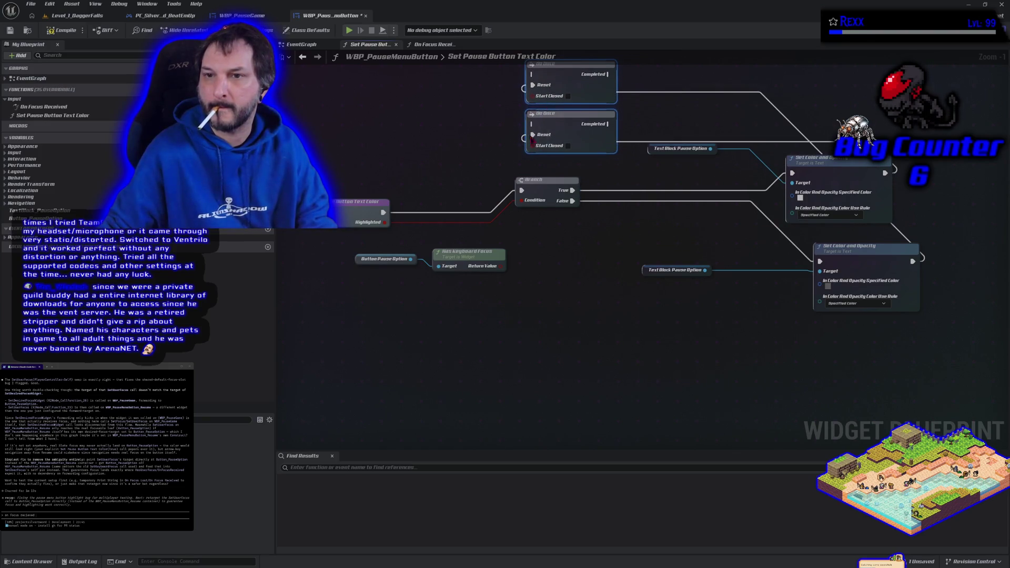
Disconnect the Do Once nodes from the chain and save the pause menu button blueprint.
click(531, 138)
alt+click(532, 135)
alt+click(533, 85)
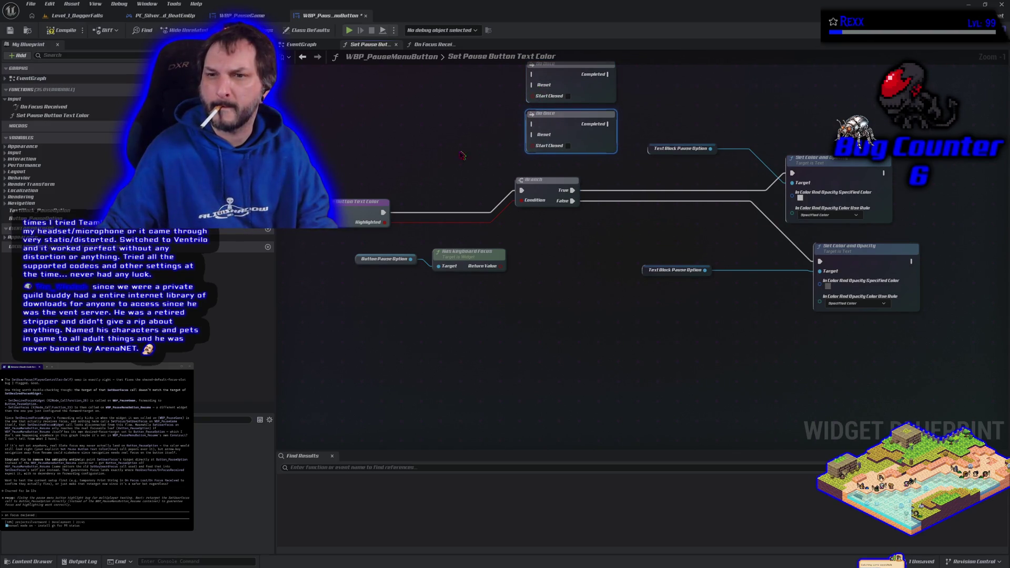
click(598, 364)
key(ctrl+s)
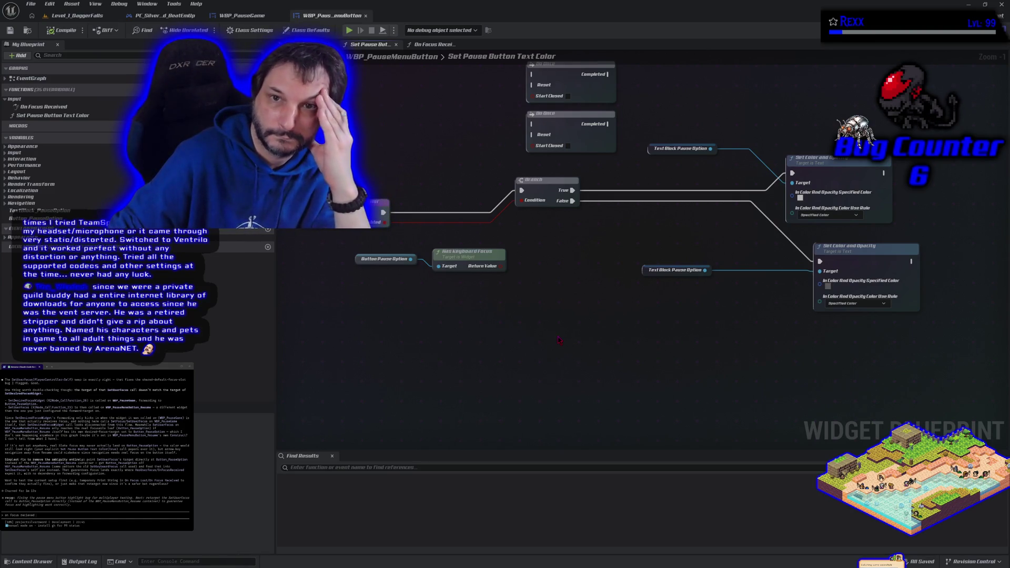
From the On Focus Received graph, start a new play test and resume past the breakpoint and Rider debugger.
click(425, 46)
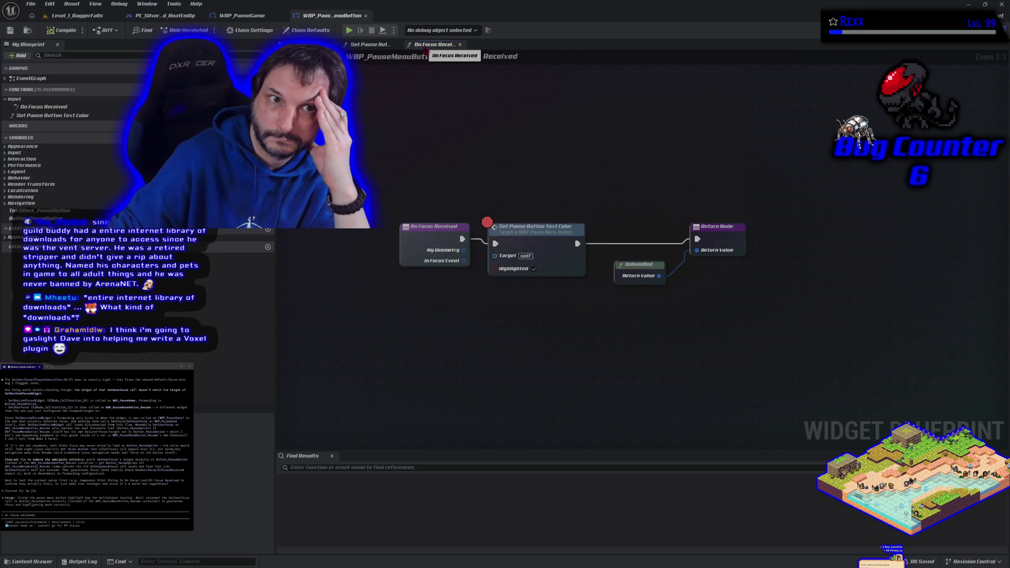
click(348, 31)
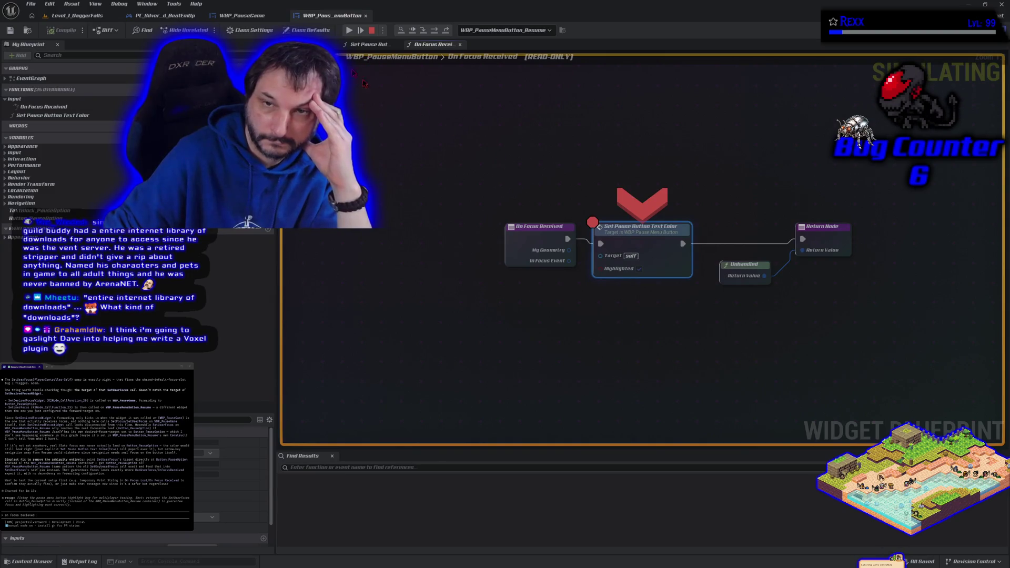
click(347, 30)
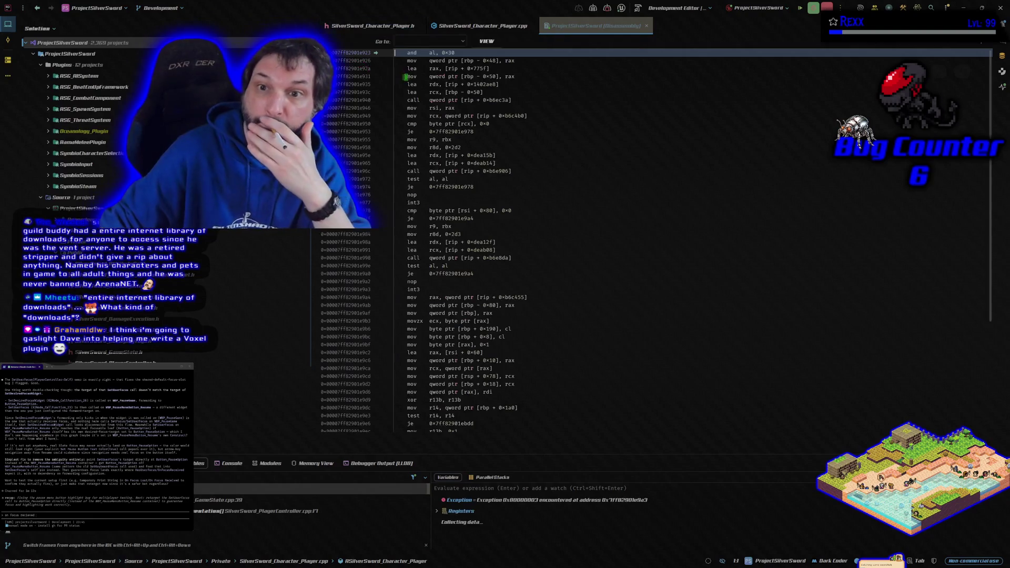
click(801, 7)
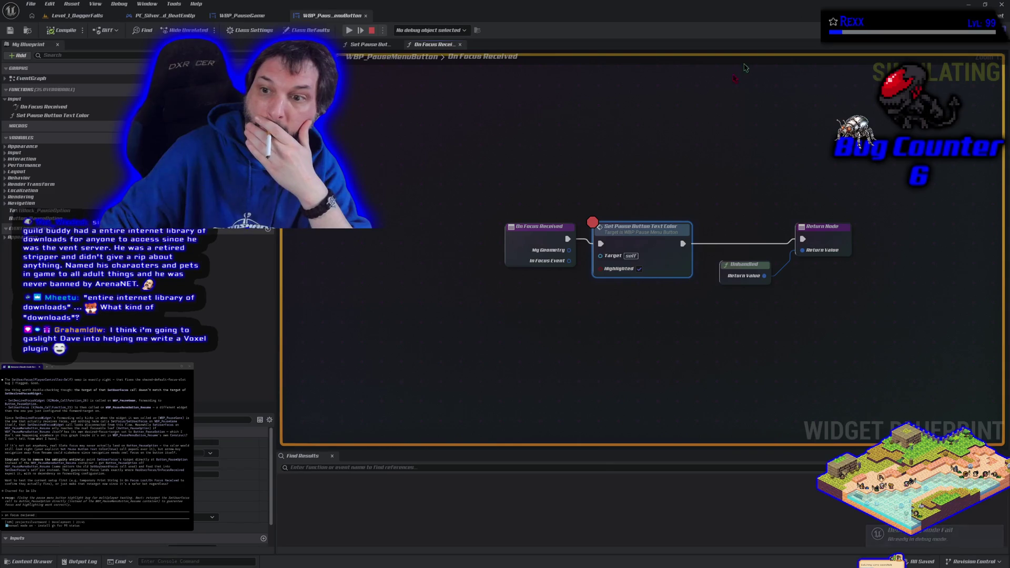
Switch back to the level viewport, resume the running session, then stop the play test.
click(564, 186)
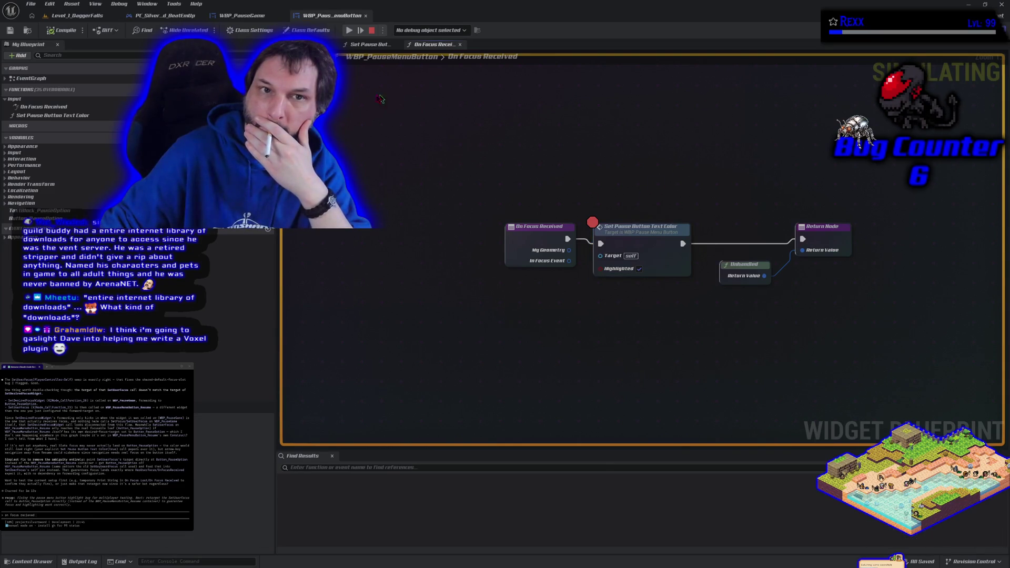
click(83, 14)
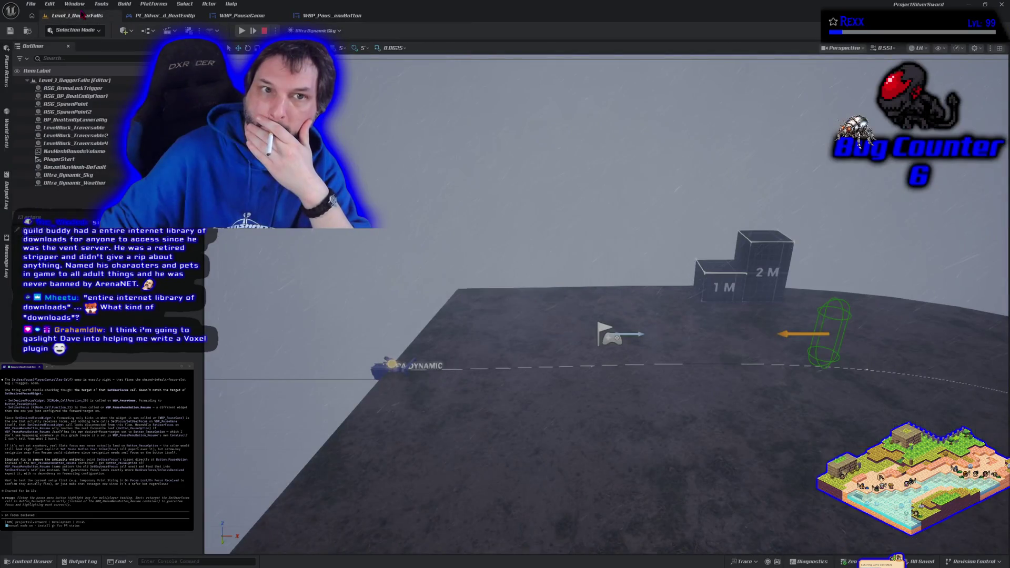
click(240, 31)
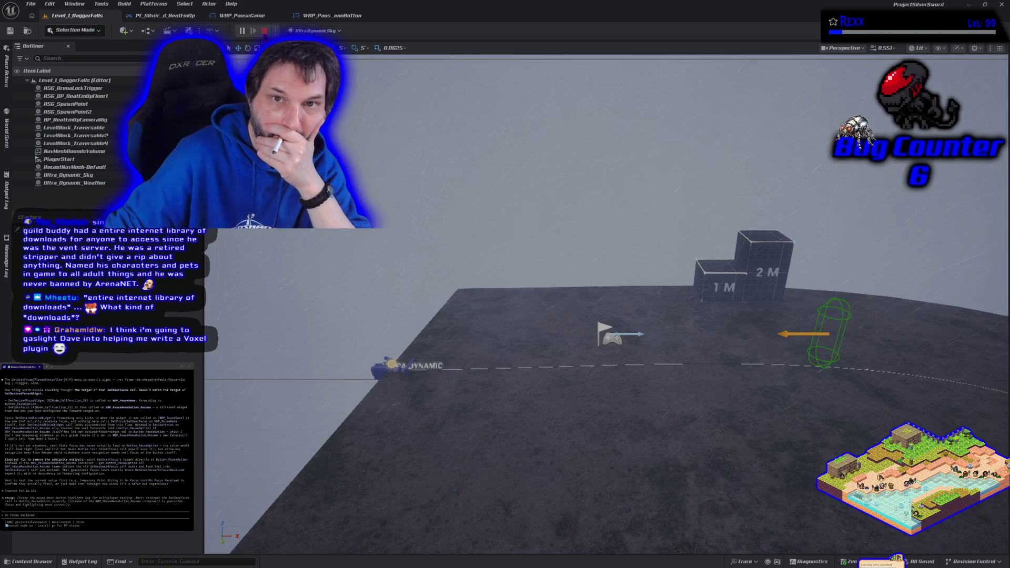
click(265, 32)
Run another play test past the breakpoint, then end it with Escape.
click(241, 30)
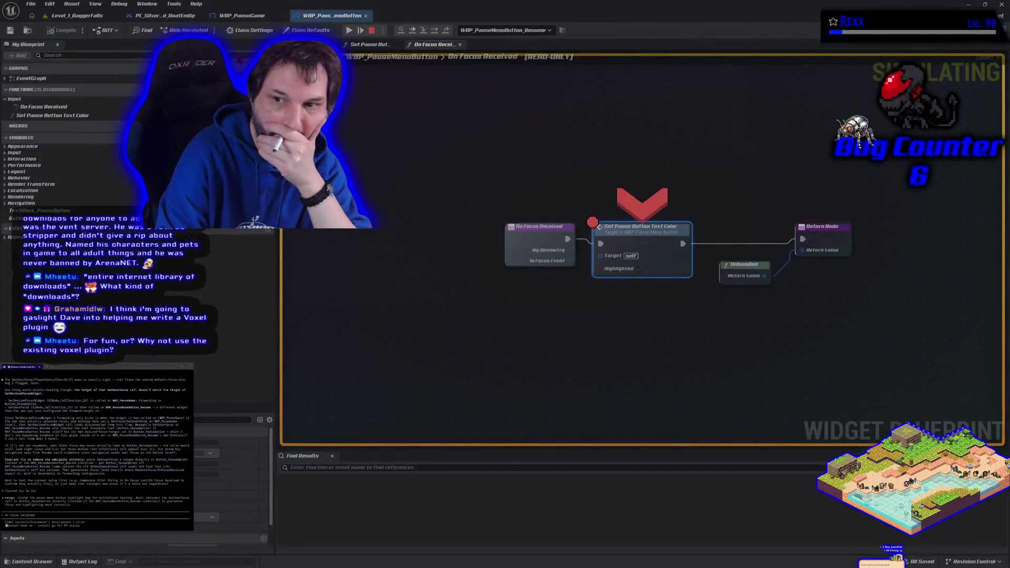
click(349, 31)
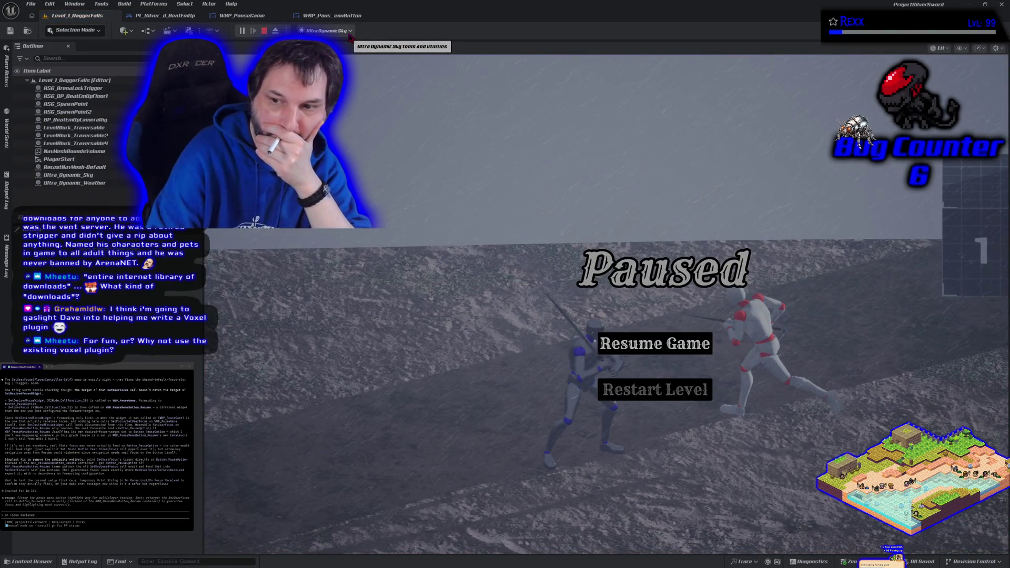
key(alt+f)
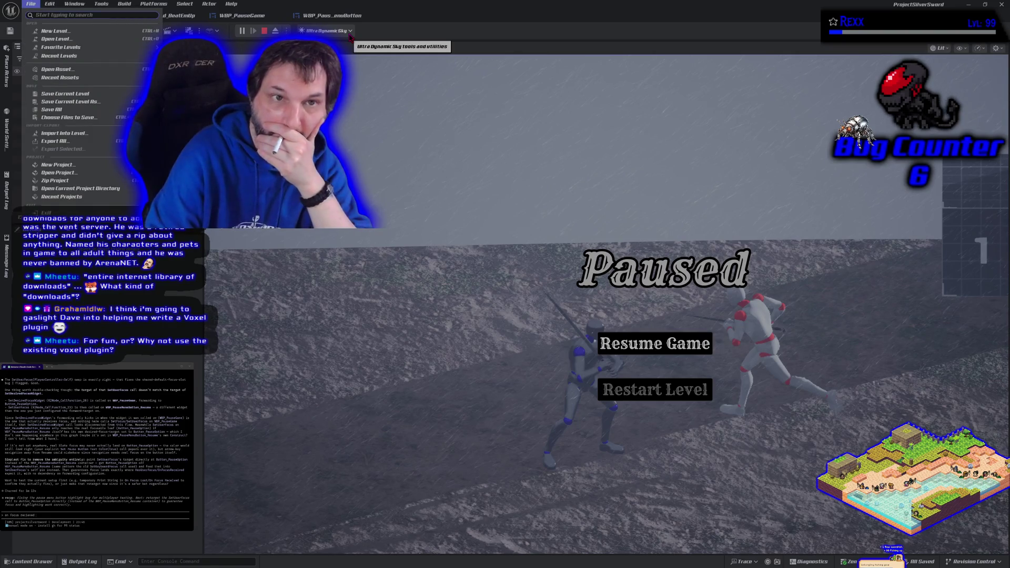
click(570, 246)
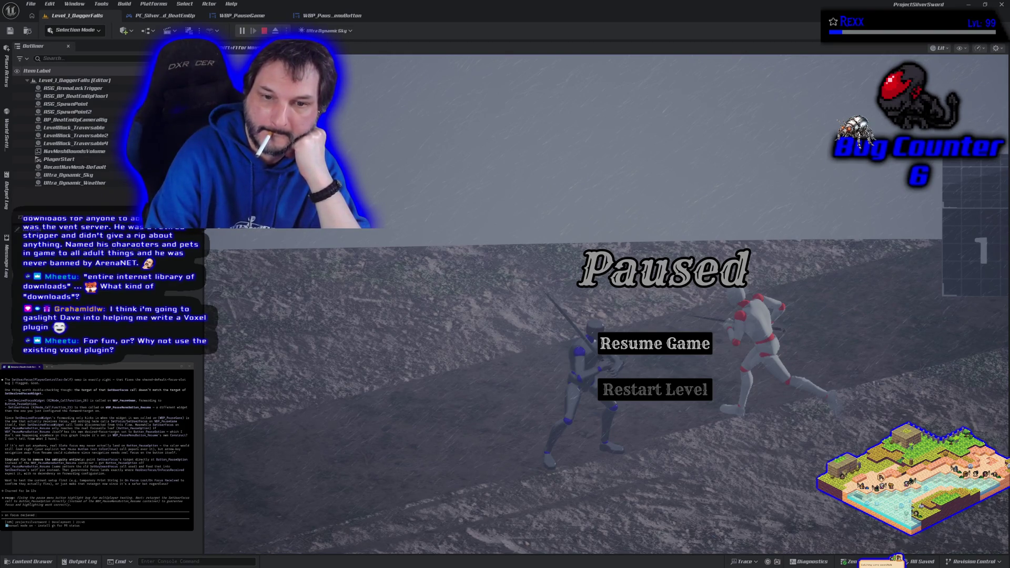
key(Escape)
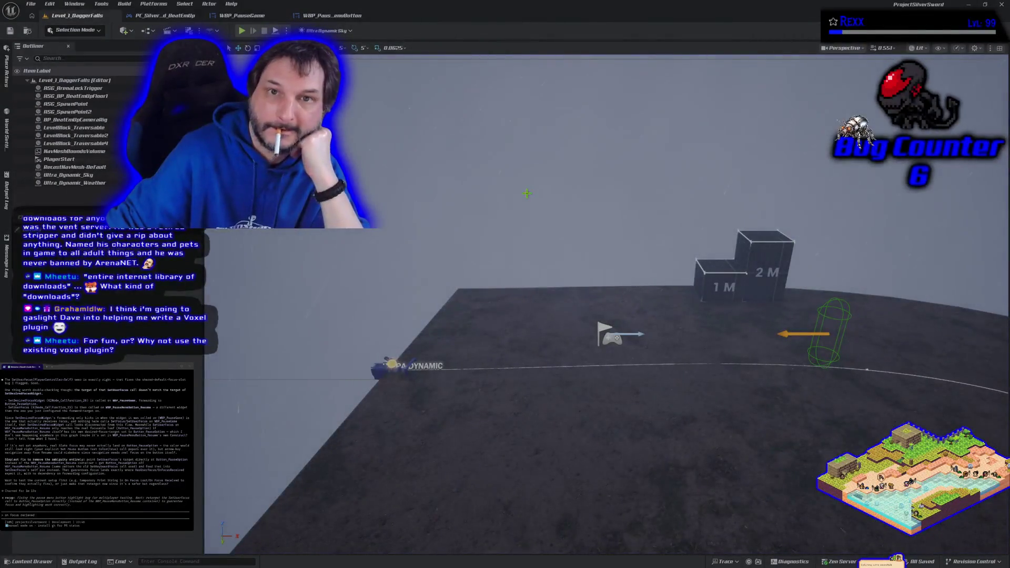
Stop the debug play session and relaunch the game in a New Window preview.
click(242, 31)
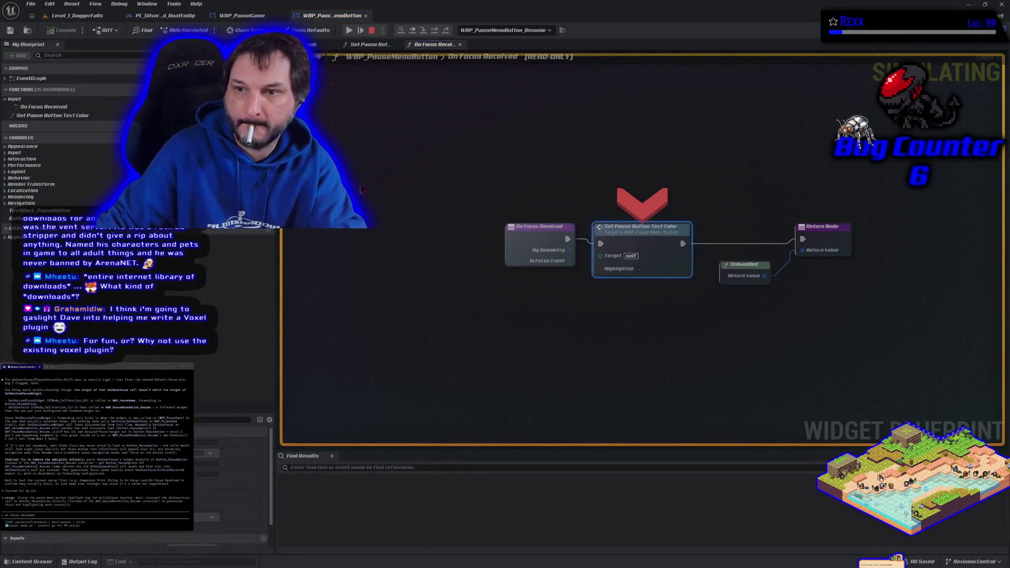
click(372, 31)
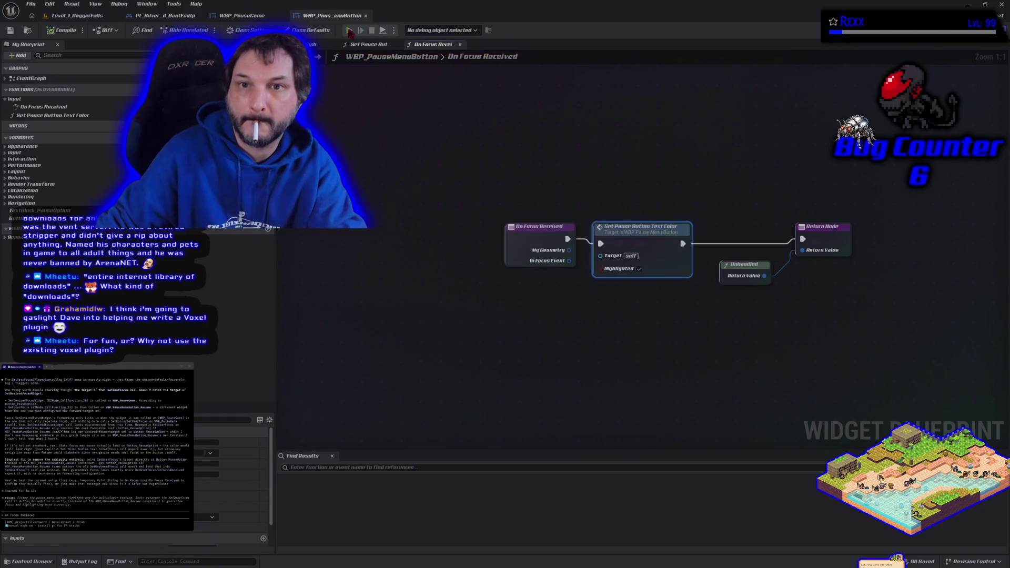
click(349, 31)
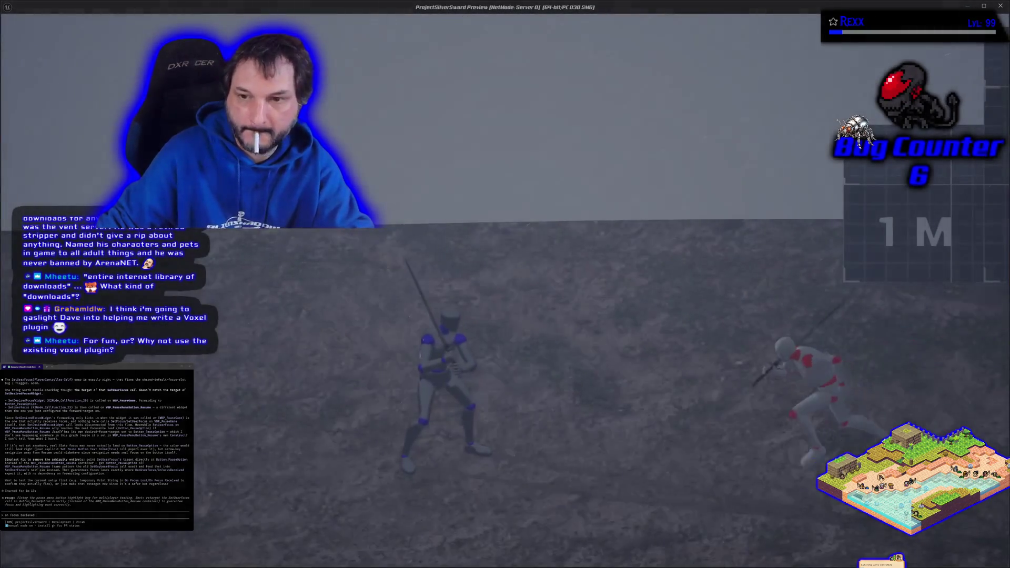
In the pause menu, move focus down to Restart Level, activate it, then close the preview.
key(Escape)
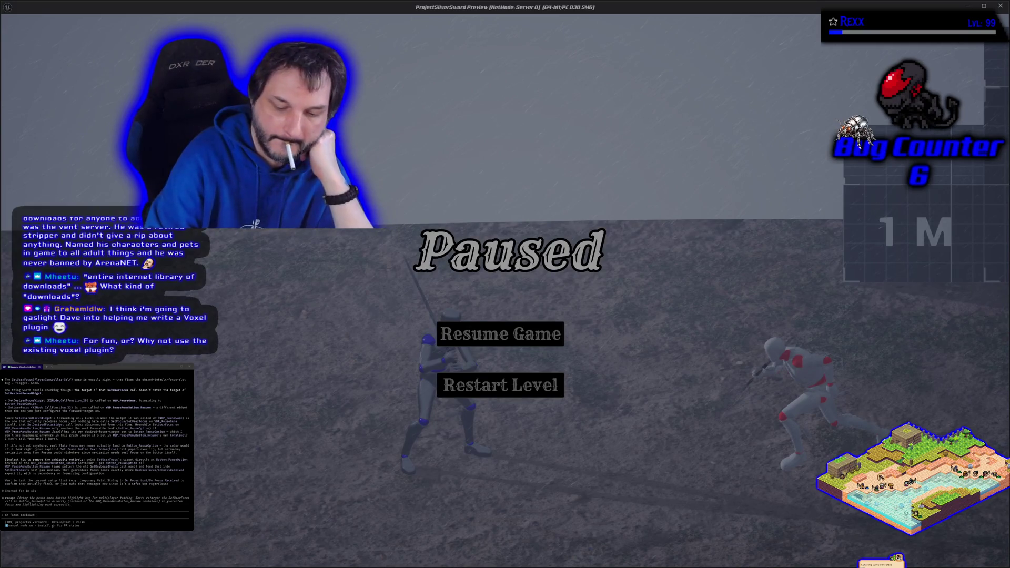
key(Down)
key(Return)
key(Escape)
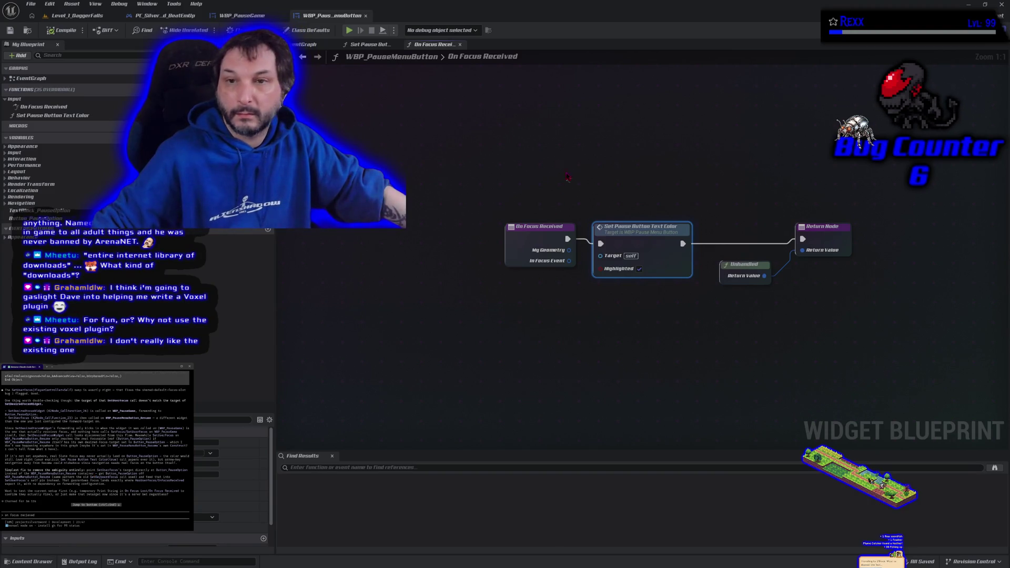
Switch to the PC_SilverSword_BeatEmUp player controller graph and bring its focus nodes into view.
click(230, 17)
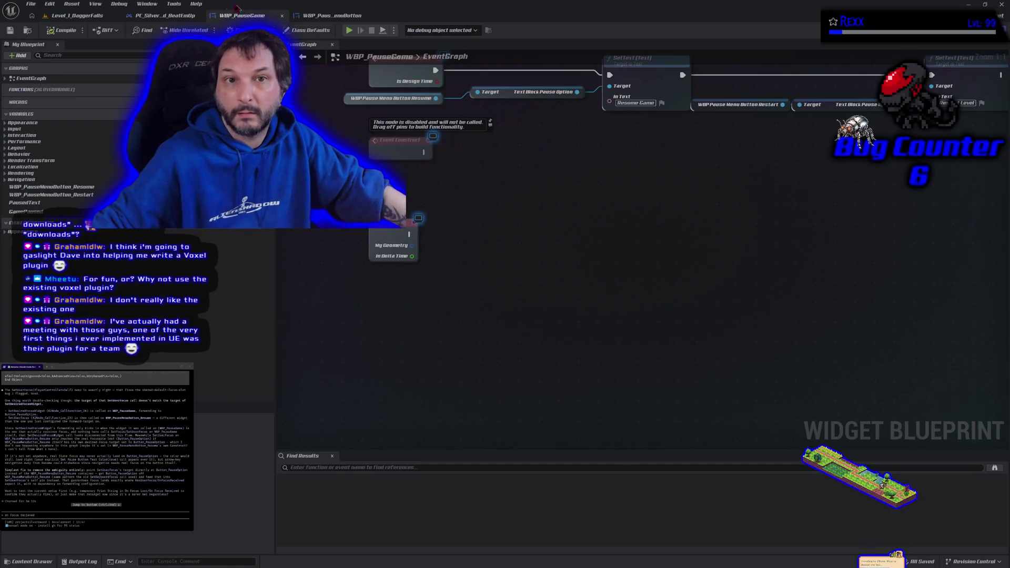
click(165, 16)
scroll(385, 240, up, 5)
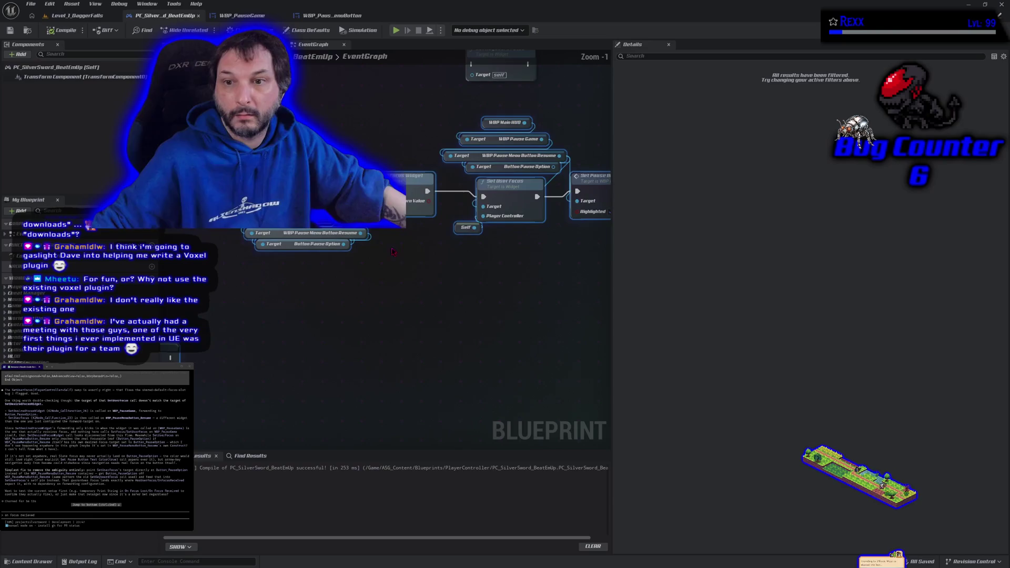
click(417, 311)
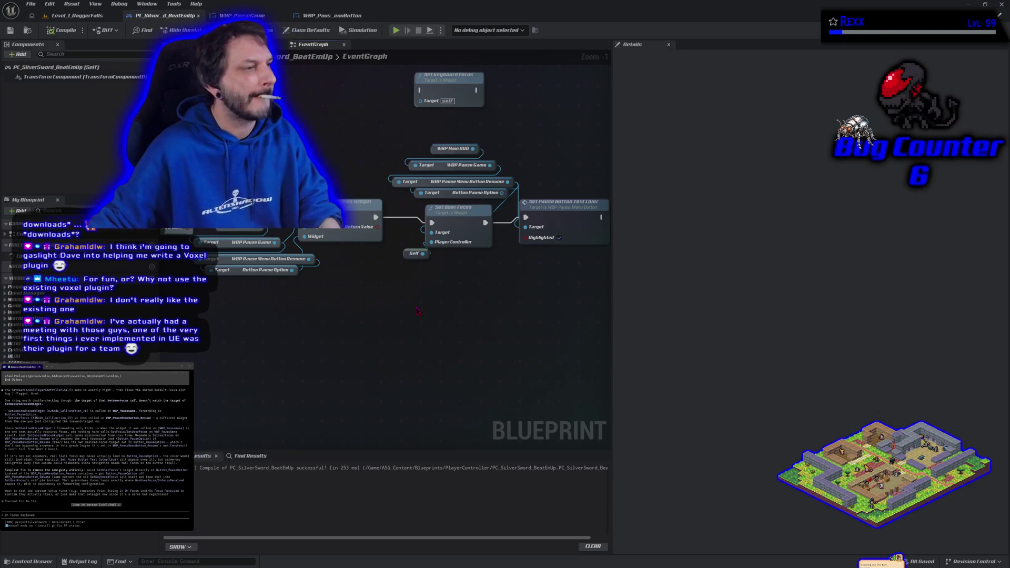
drag(448, 314, 398, 312)
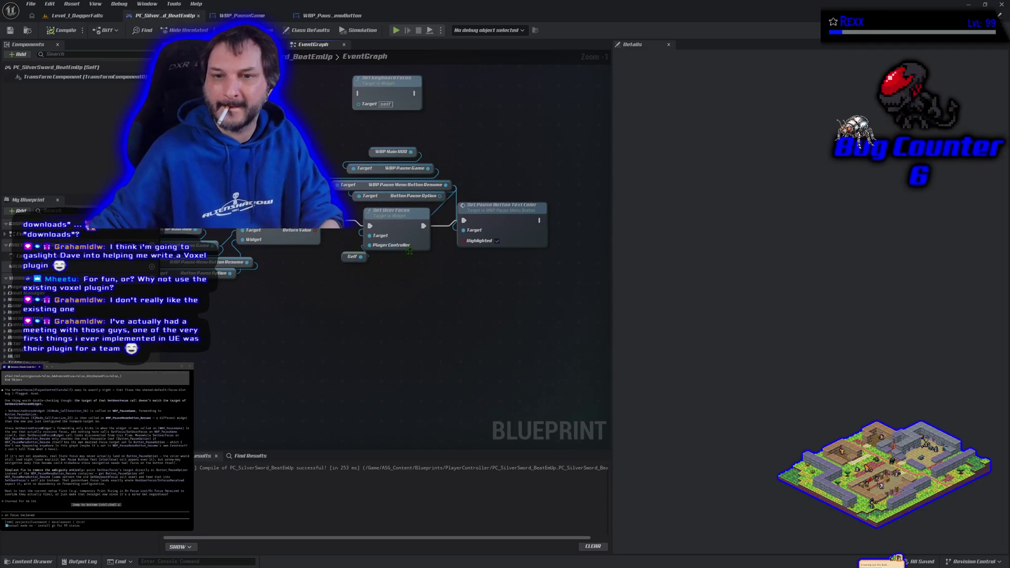
Wire Button Pause Option into Set User Focus's Target, recompile, and start a play test.
drag(458, 228, 463, 230)
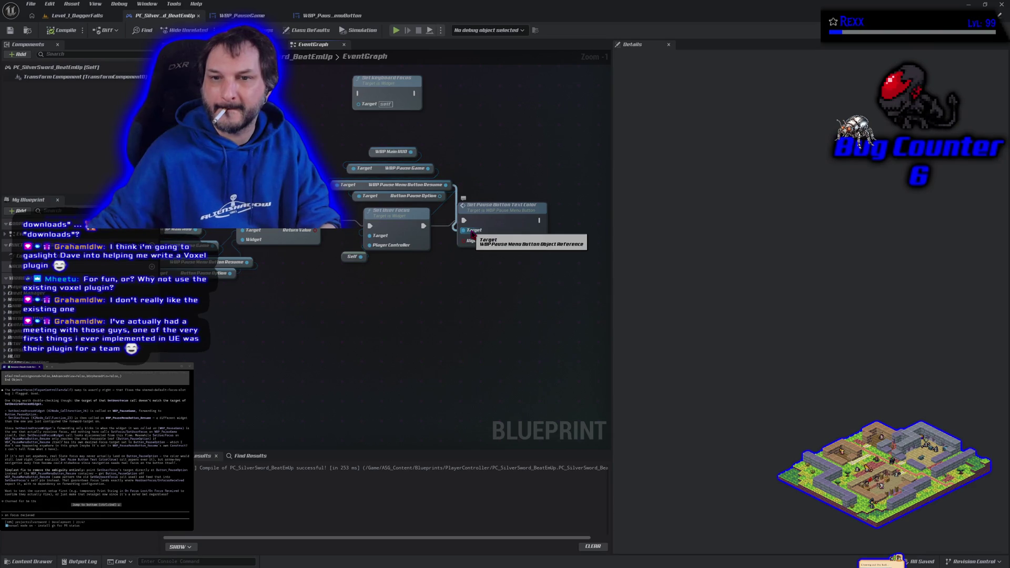
alt+click(370, 236)
mouse_move(440, 196)
mouse_down()
mouse_move(437, 219)
mouse_move(379, 240)
mouse_move(352, 219)
mouse_up()
click(322, 319)
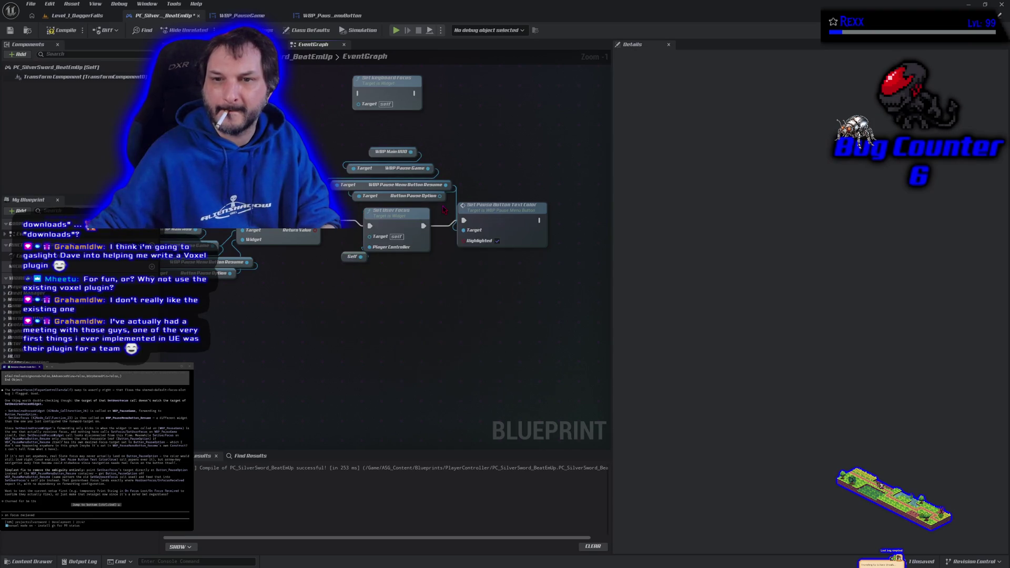
mouse_move(440, 196)
mouse_down()
mouse_move(474, 211)
mouse_move(370, 236)
mouse_up()
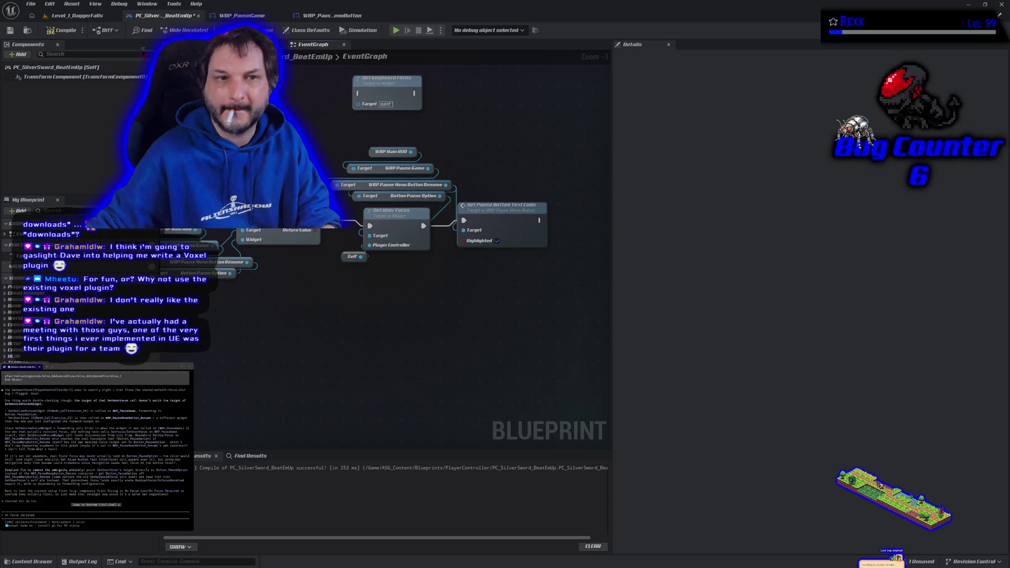
click(59, 29)
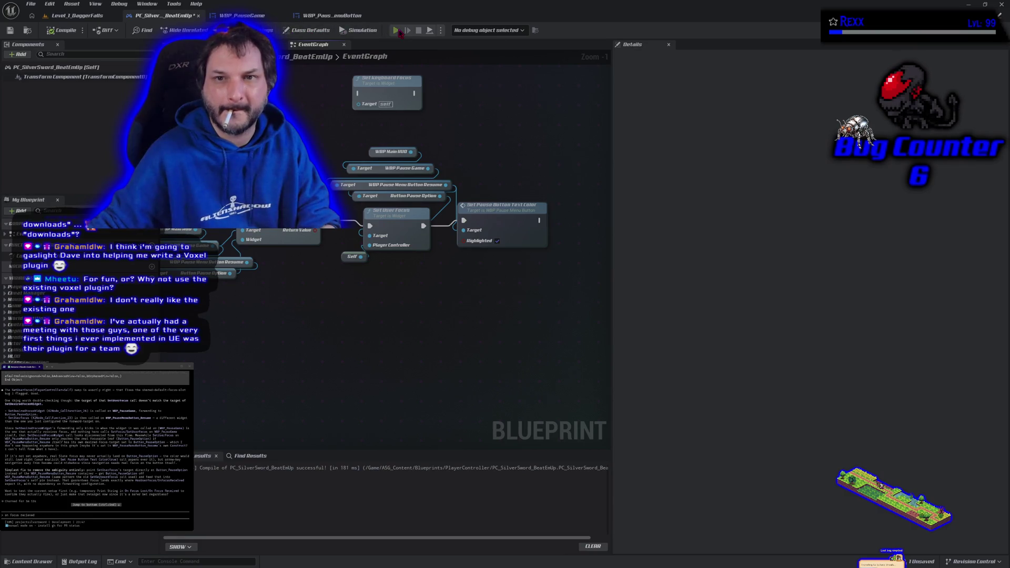
click(396, 30)
Pause and resume the game with P, then end the play test with Escape.
key(p)
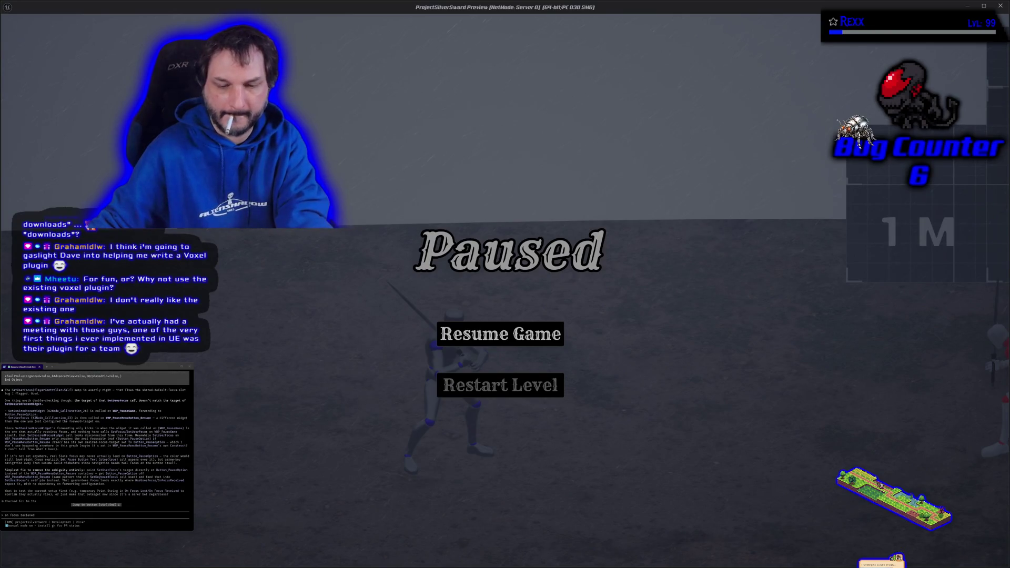
key(p)
key(Escape)
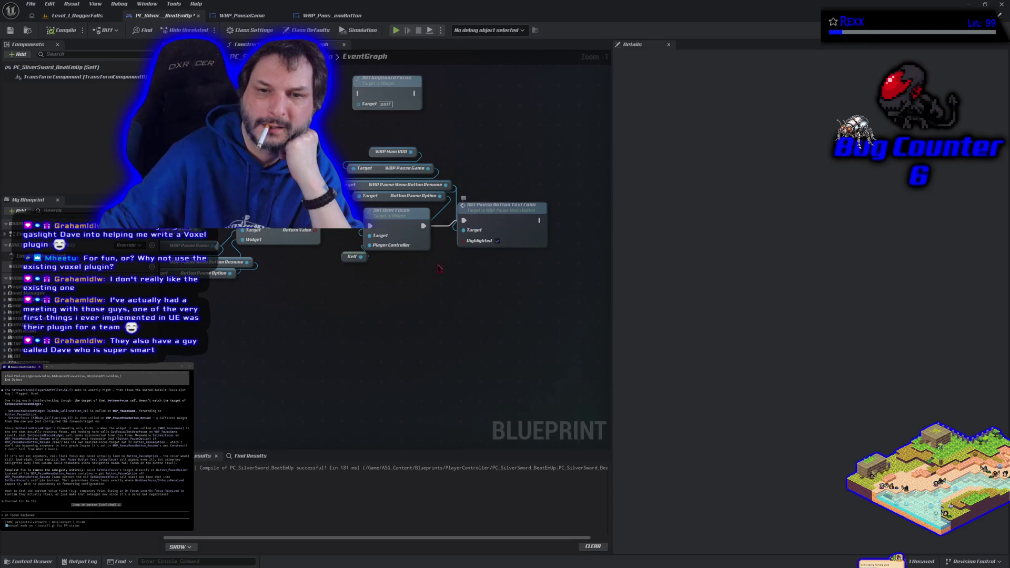
Pan the controller graph, then look over WBP_PauseMenuButton and the WBP_PauseGame EventGraph.
drag(283, 308, 367, 298)
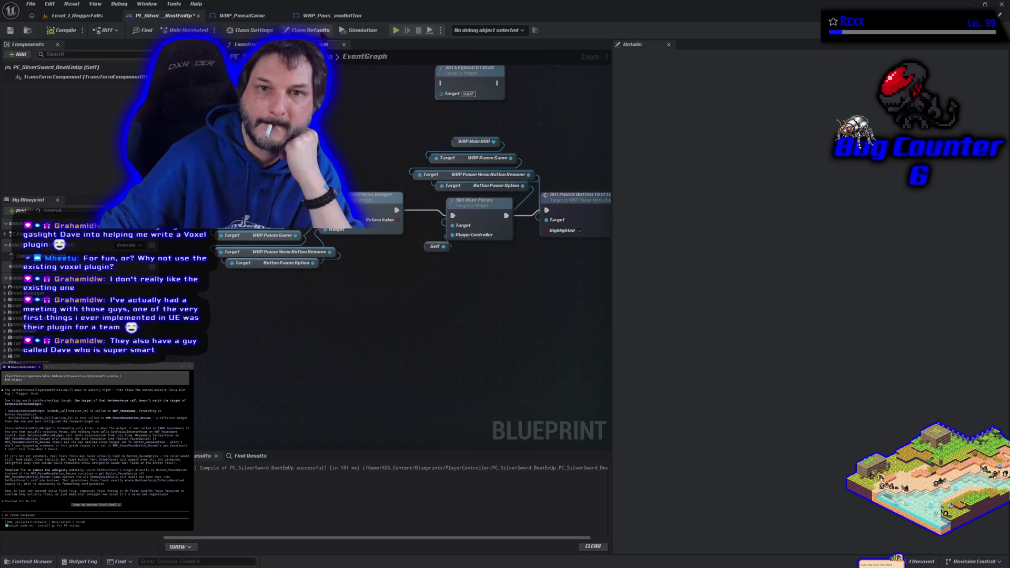
click(319, 19)
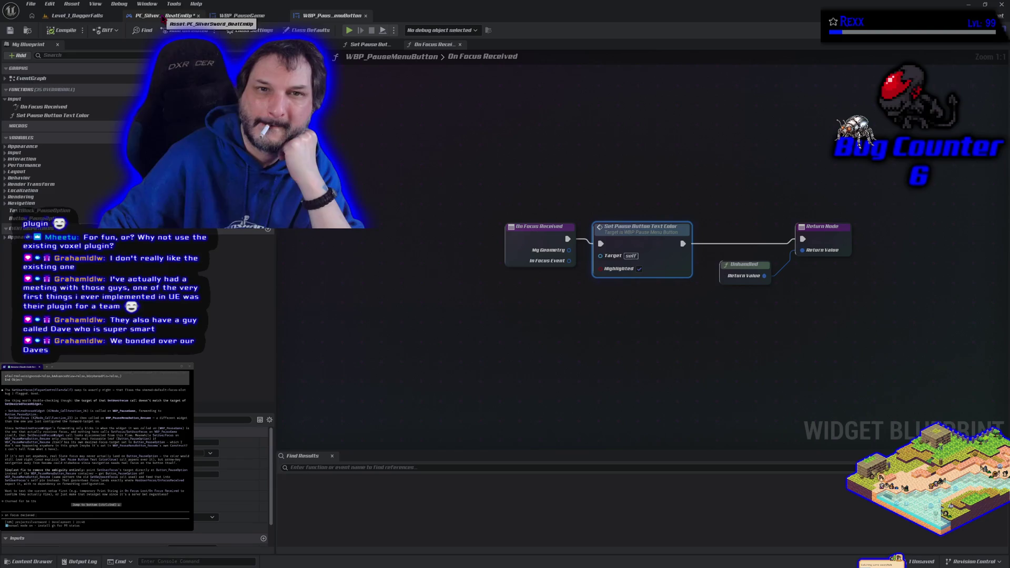
click(232, 16)
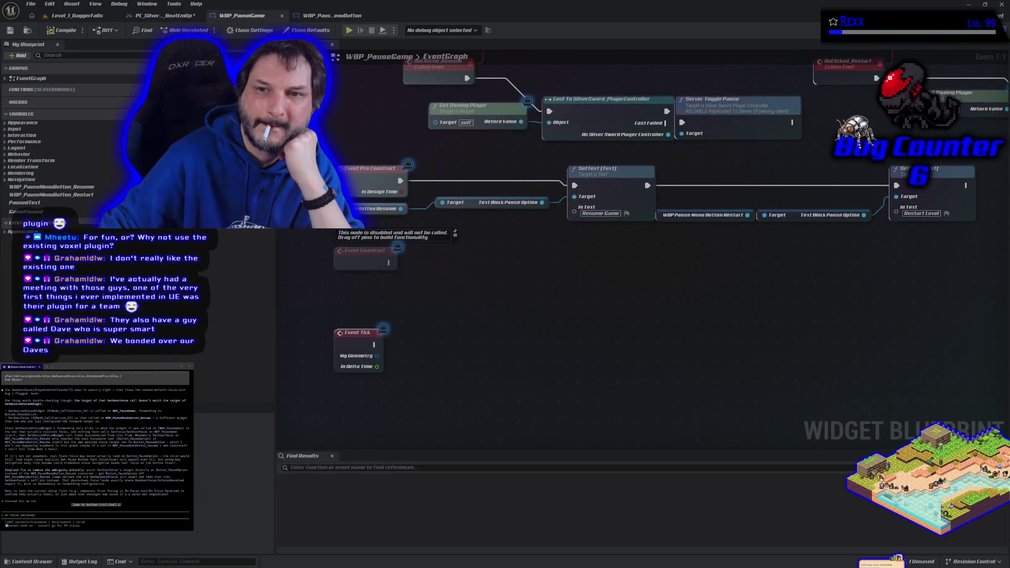
scroll(372, 277, down, 3)
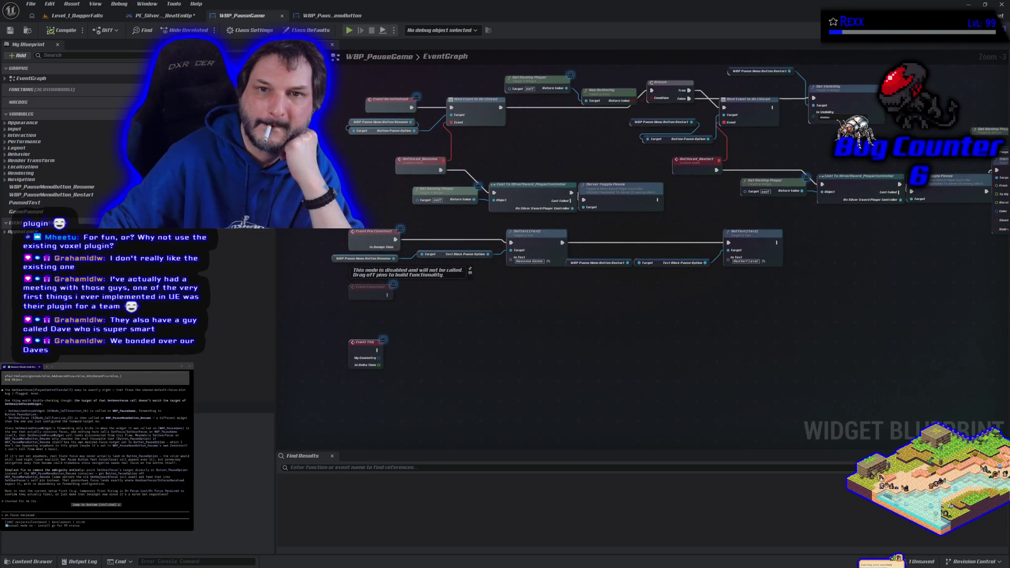
Back in On Focus Received, box-select all its nodes and then deselect them.
click(332, 15)
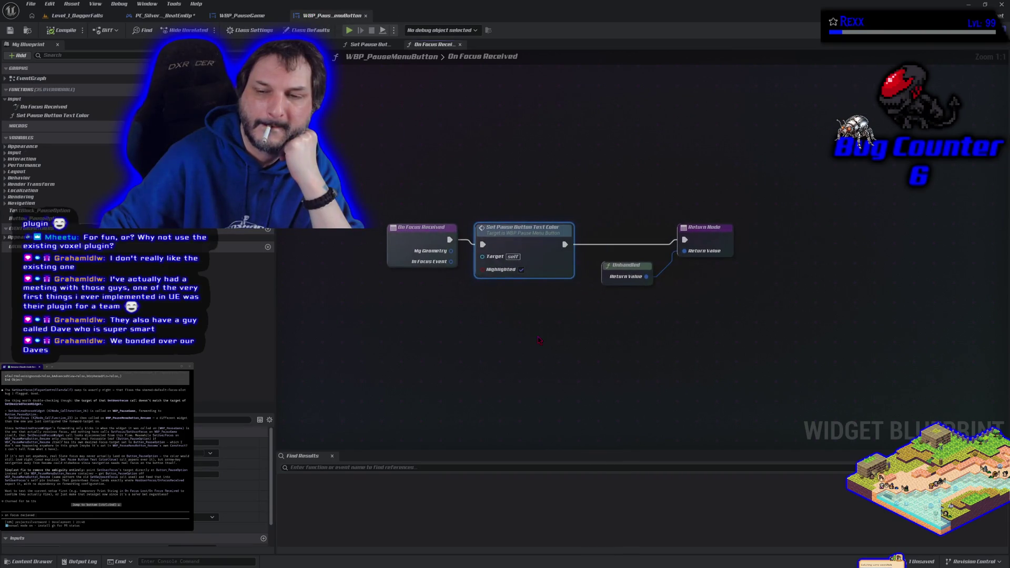
mouse_move(414, 153)
mouse_down()
mouse_move(570, 171)
mouse_move(612, 204)
mouse_move(711, 341)
mouse_move(720, 363)
mouse_move(705, 363)
mouse_up()
click(609, 348)
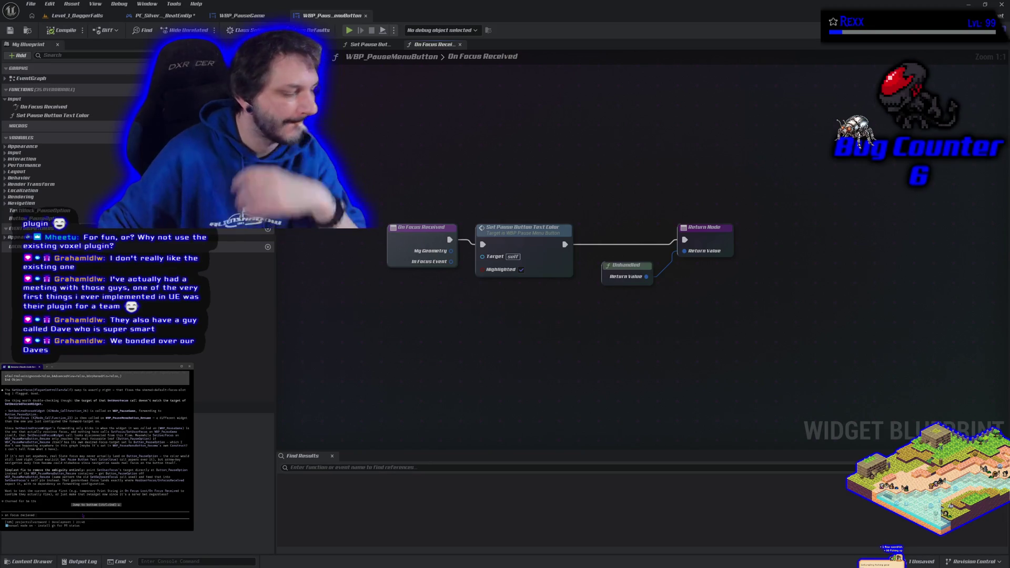
Tell the terminal assistant that On Focus Received fires but doesn't set the new colour.
text(ix)
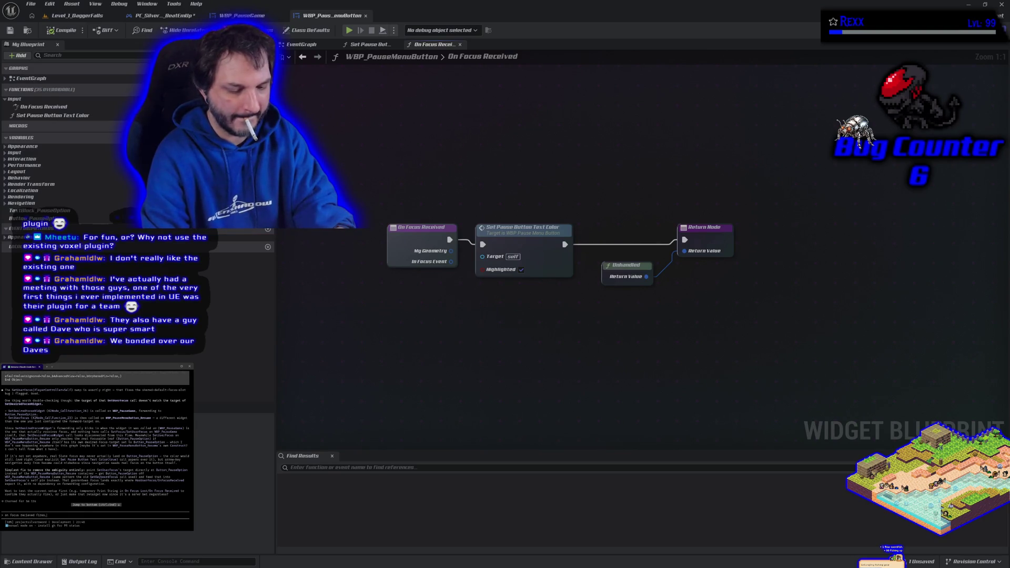
text( but doe)
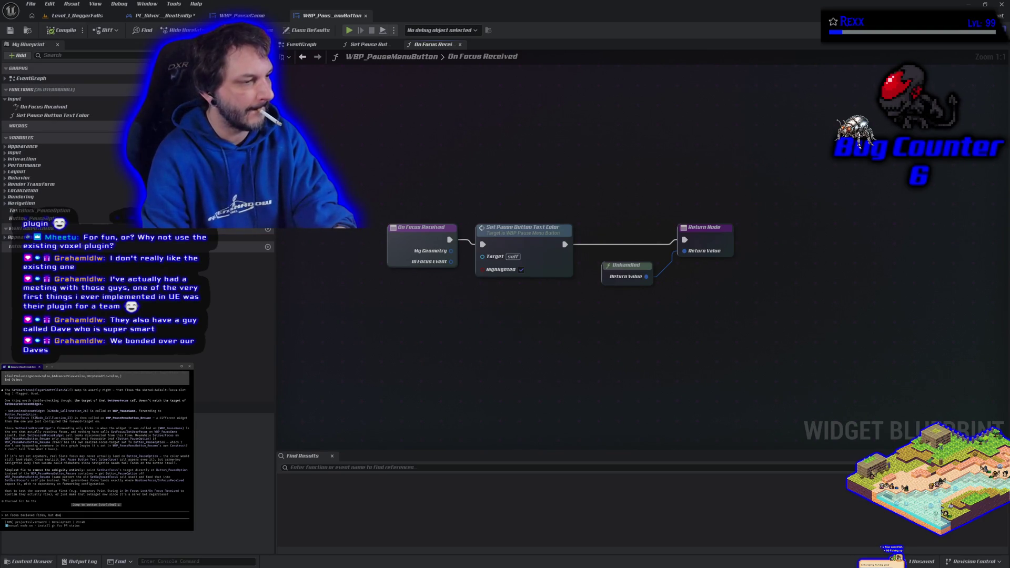
text(snt set the new)
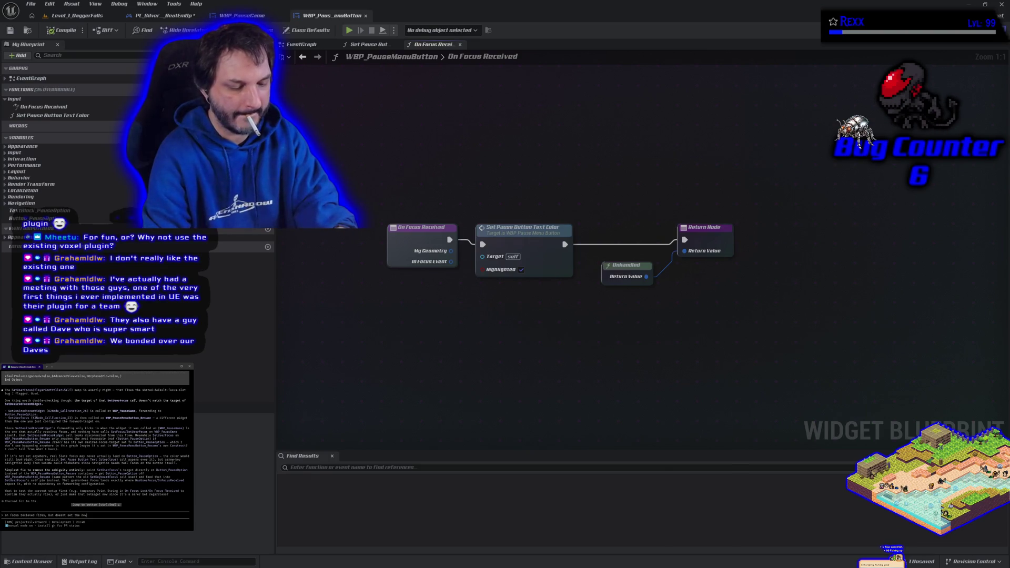
text( color)
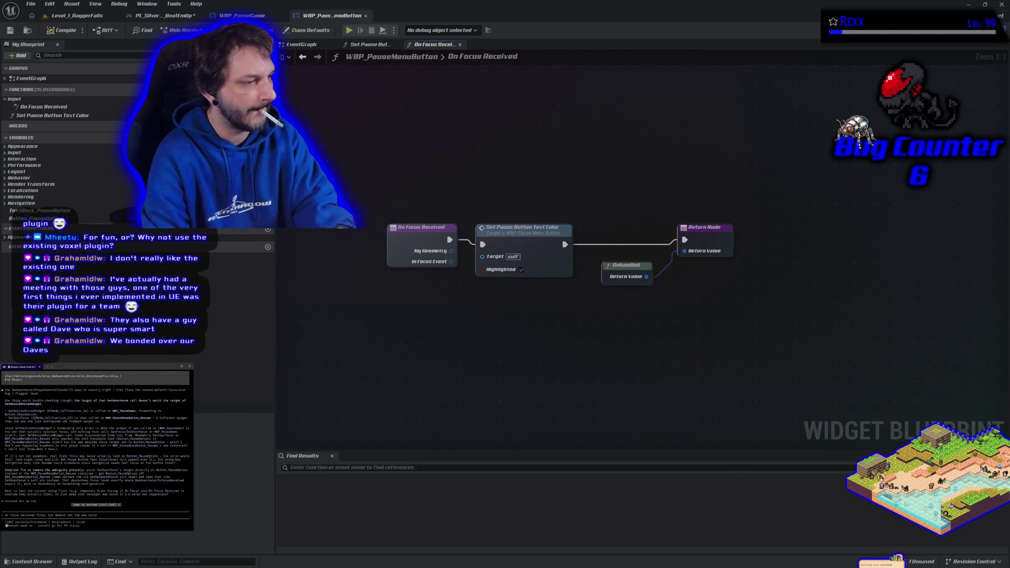
key(Return)
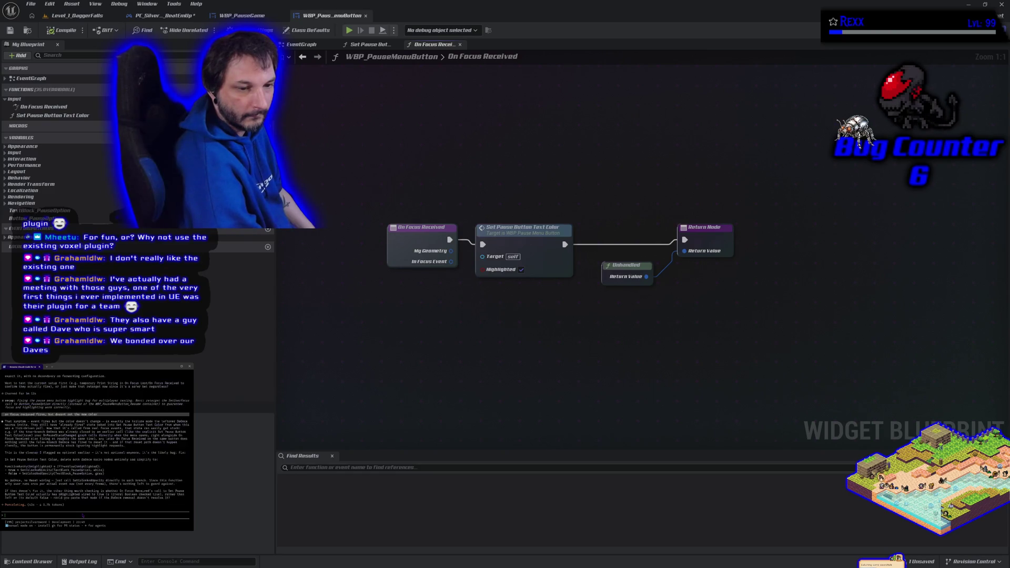
Tell the terminal assistant 'removed the DoOnce, testing now'.
text(removed the DoOnce, testing now)
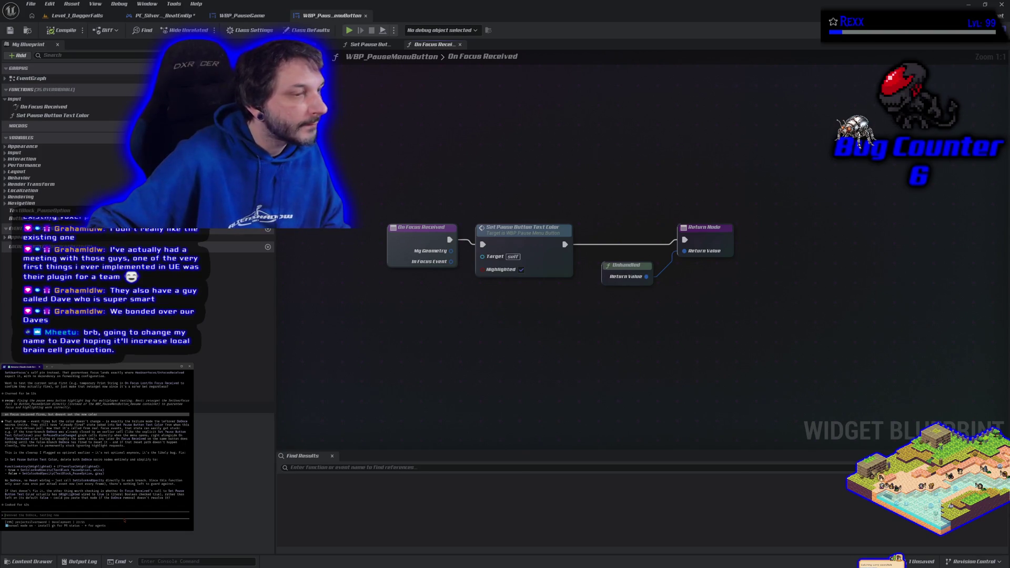
Save the PC_SilverSword_BeatEmUp player controller blueprint, then return to WBP_PauseMenuButton.
click(253, 16)
click(163, 16)
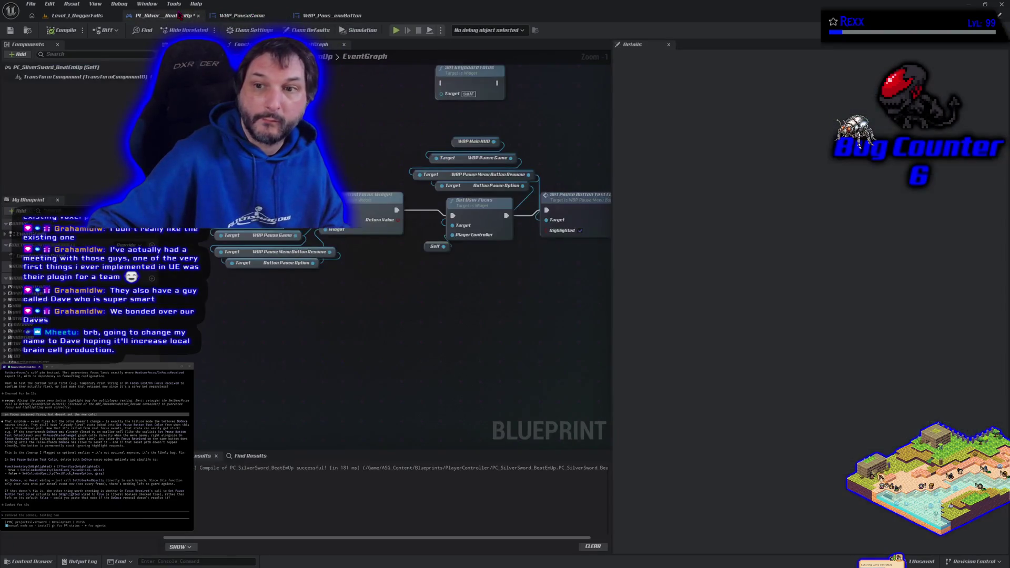
scroll(329, 321, down, 1)
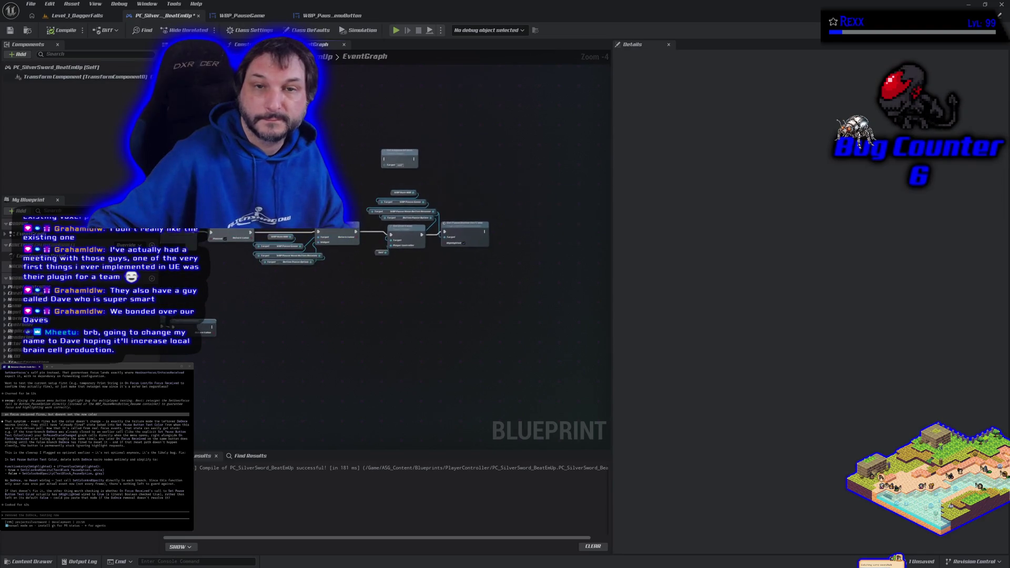
click(10, 30)
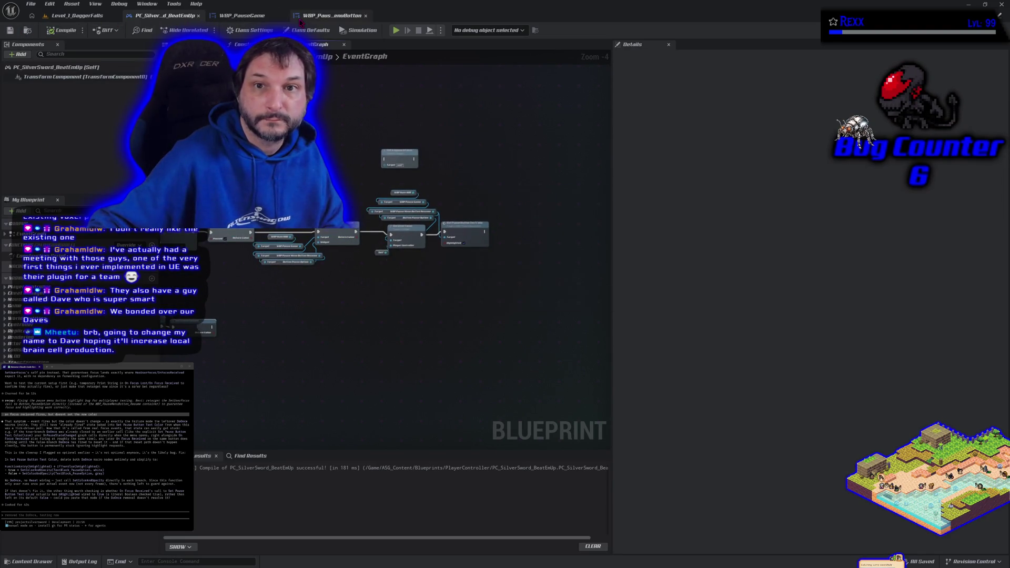
click(332, 15)
Select the Set Pause Button Text Color branching nodes, excluding both Do Once, Has Keyboard Focus and Button Pause Option.
click(370, 46)
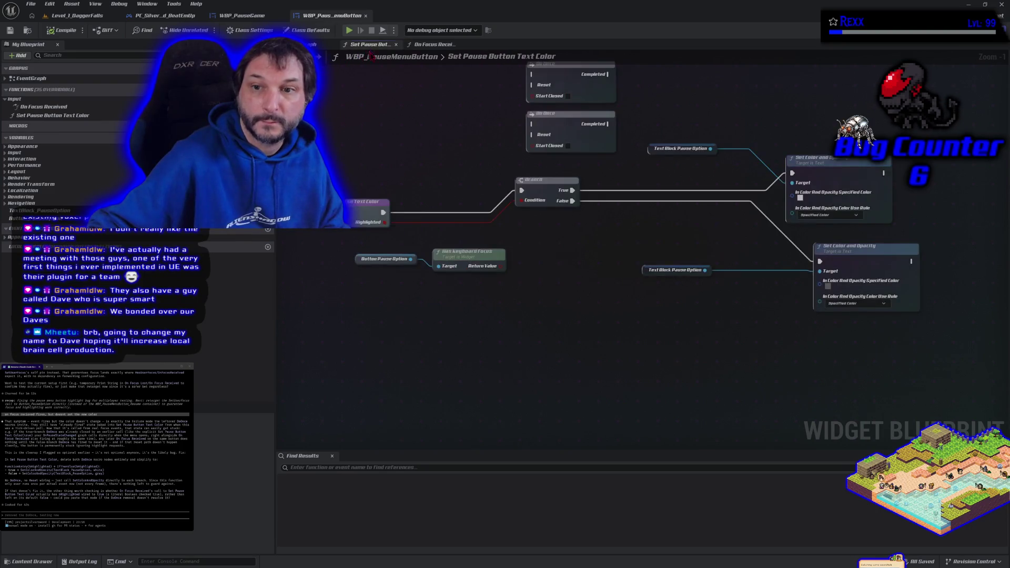
mouse_move(339, 174)
mouse_down()
mouse_move(421, 221)
mouse_move(526, 236)
mouse_move(768, 313)
mouse_move(726, 253)
mouse_move(677, 105)
mouse_move(582, 157)
mouse_up()
ctrl+click(571, 85)
ctrl+click(571, 131)
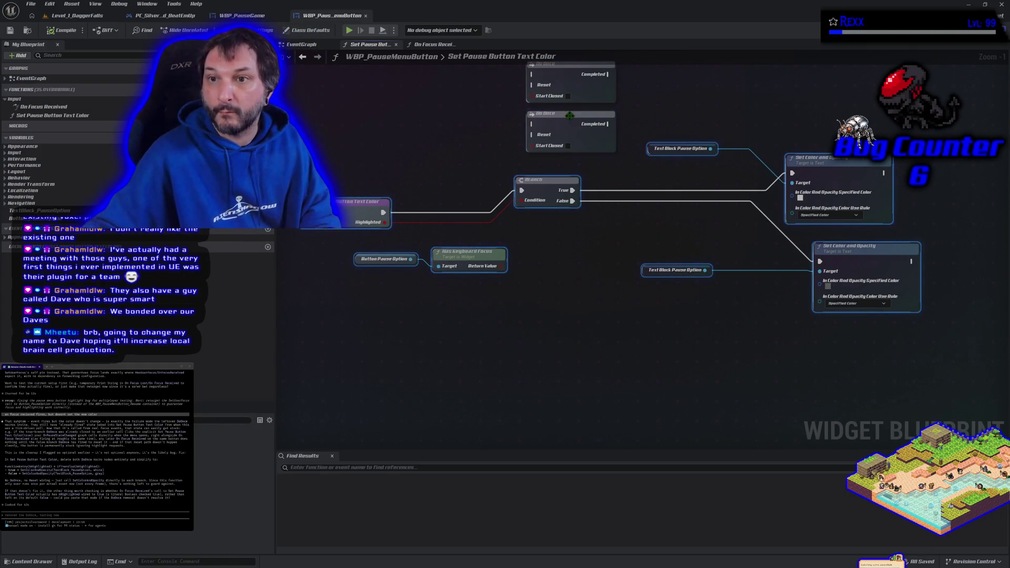
ctrl+click(469, 258)
ctrl+click(384, 259)
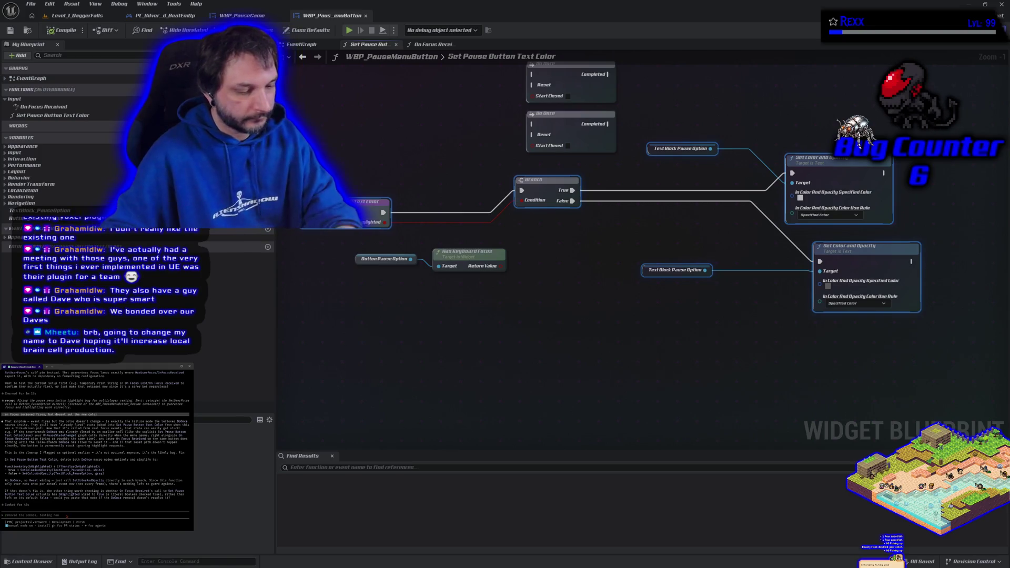
Send the assistant 'it still happens' along with the pasted Blueprint nodes.
key(BackSpace)
key(BackSpace)
key(BackSpace)
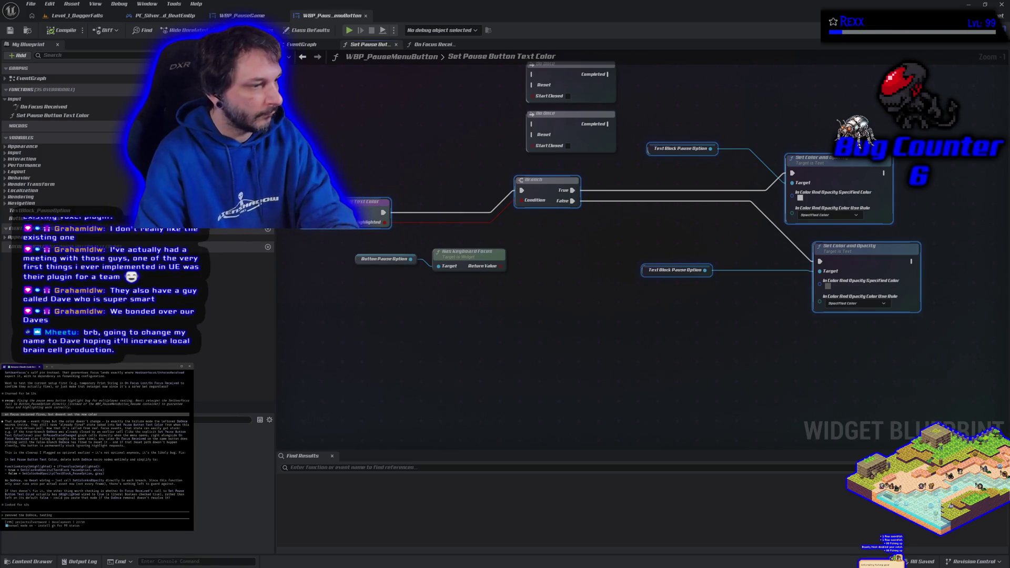
key(BackSpace)
text(it)
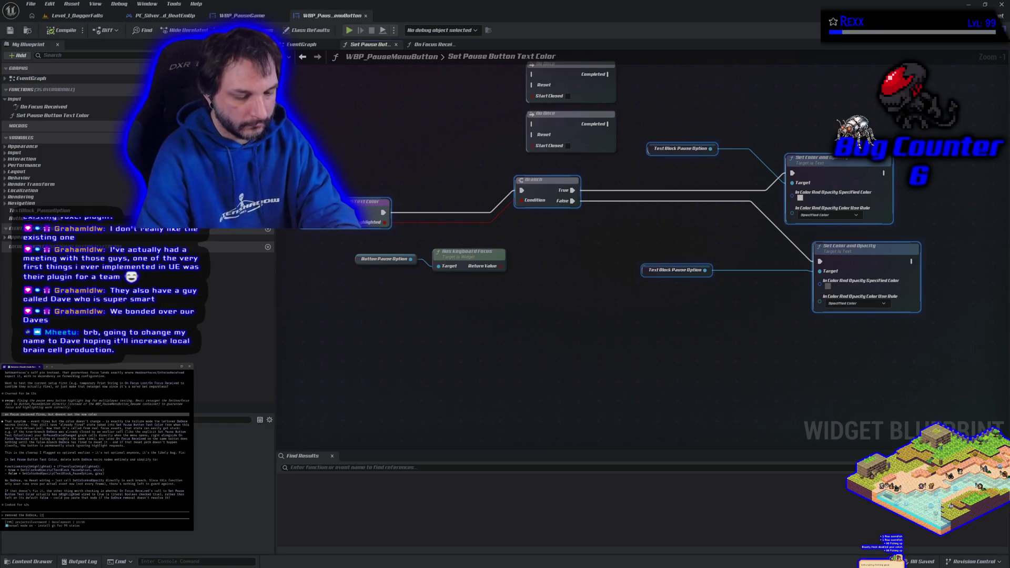
text( still happen)
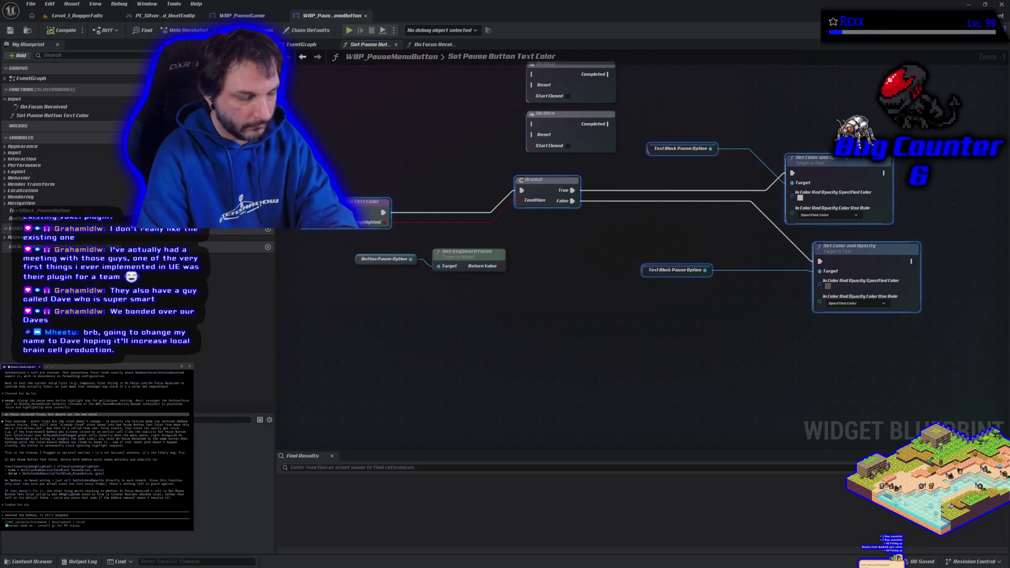
text(s)
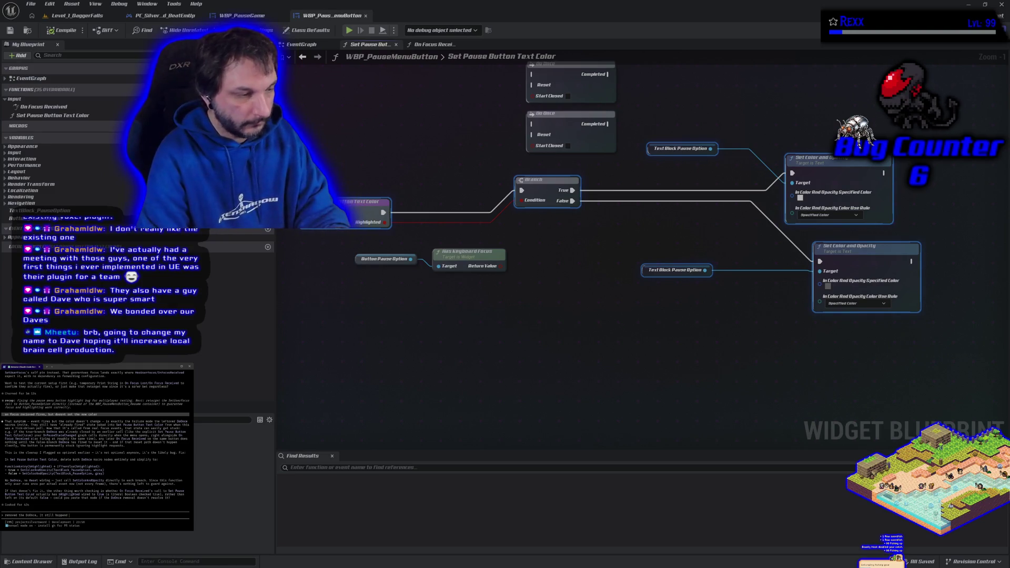
key(ctrl+v)
key(Return)
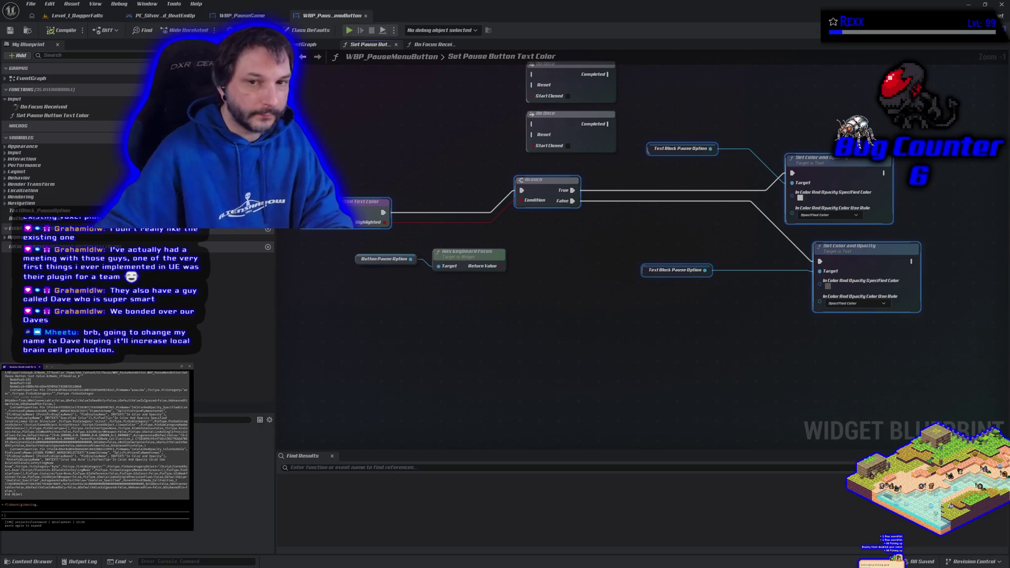
Play-test the level, check the Paused menu's Resume Game and Restart Level, then stop the session.
click(349, 31)
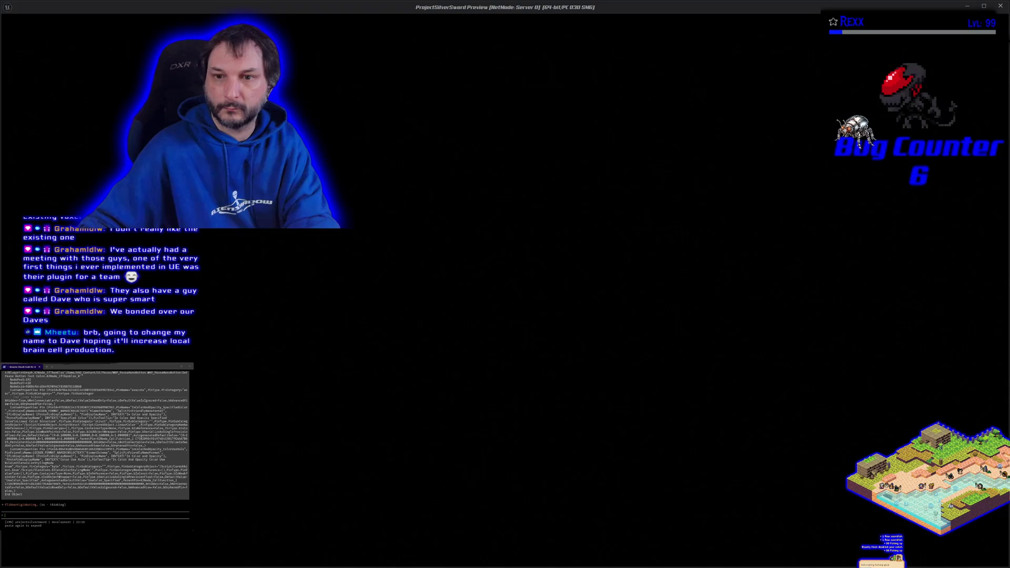
key(Escape)
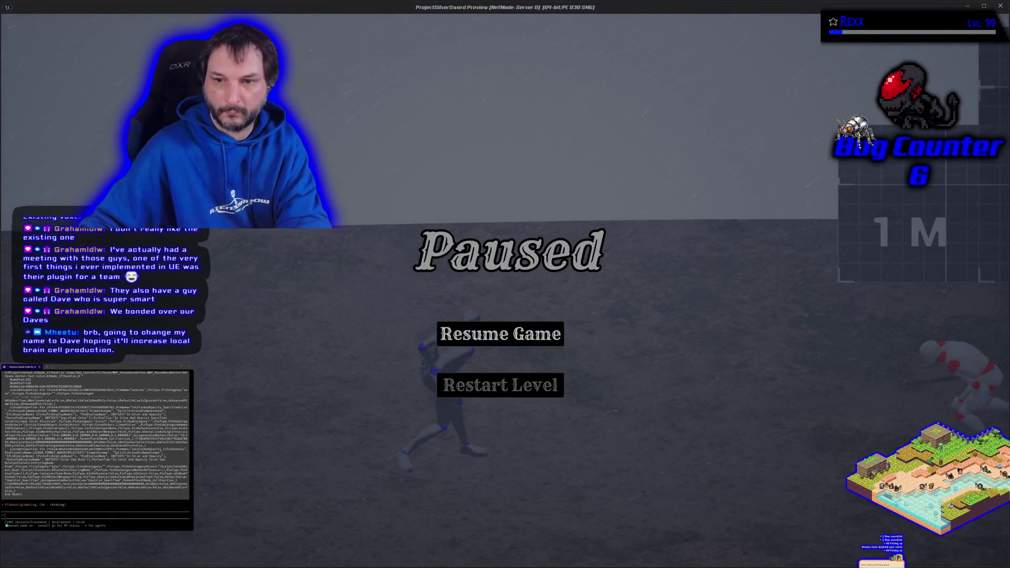
key(shift+F1)
key(Escape)
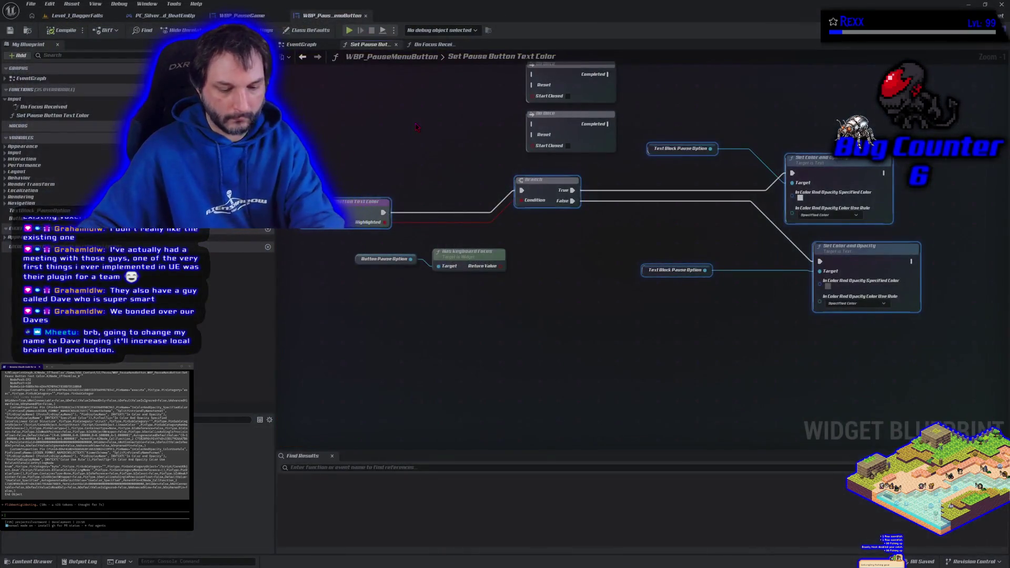
click(73, 15)
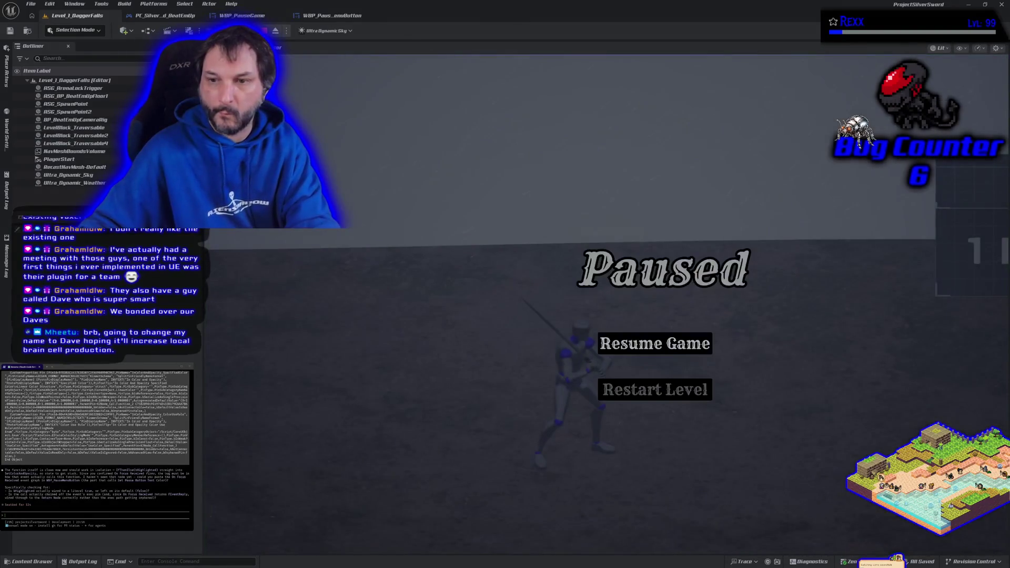
Move the Self node down and left in the PC_SilverSword_BeatEmUp EventGraph.
key(Escape)
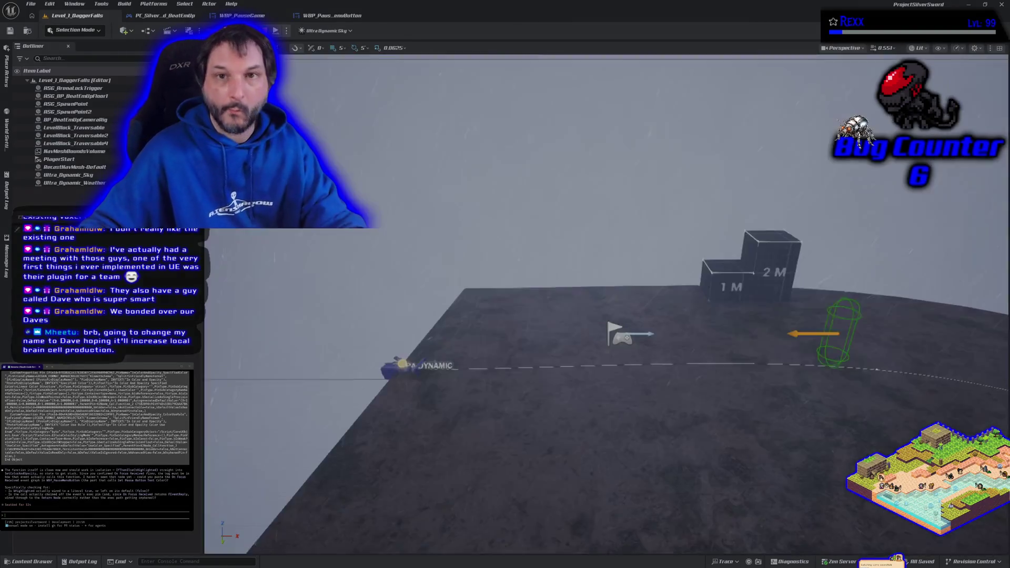
click(321, 16)
click(238, 16)
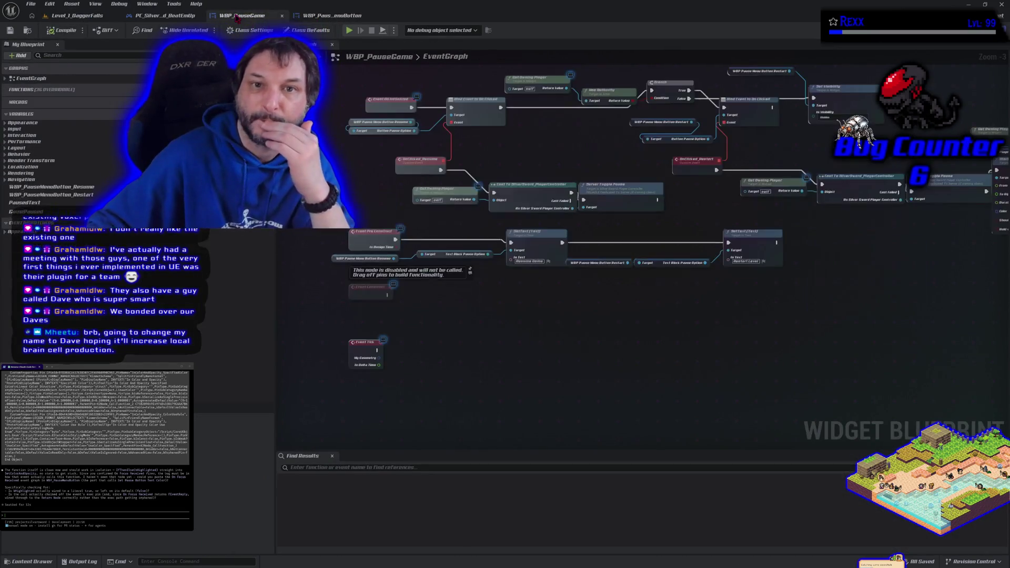
click(162, 15)
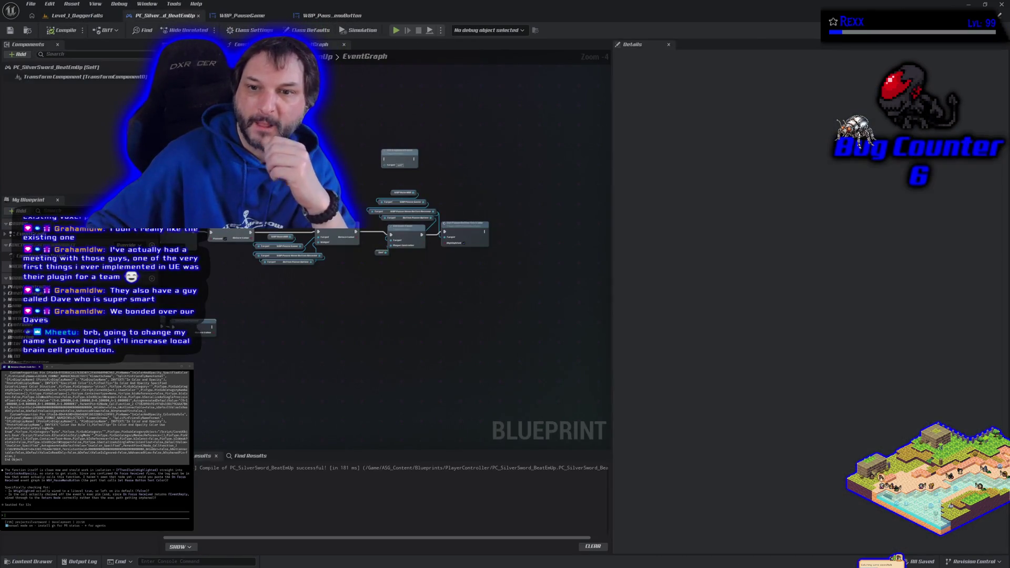
scroll(384, 265, up, 3)
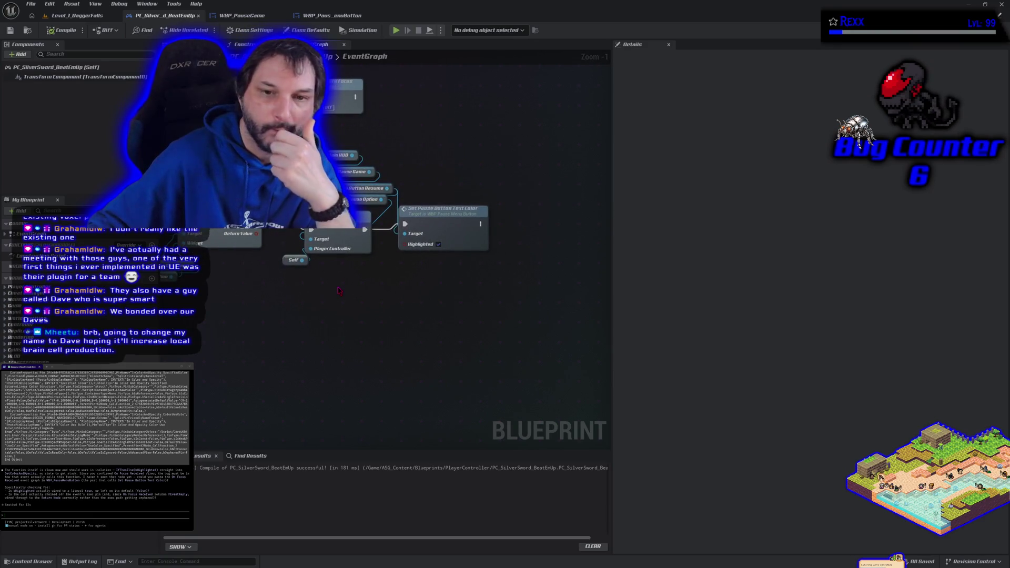
mouse_move(338, 291)
mouse_down()
mouse_move(495, 392)
mouse_move(452, 377)
mouse_move(326, 287)
mouse_up()
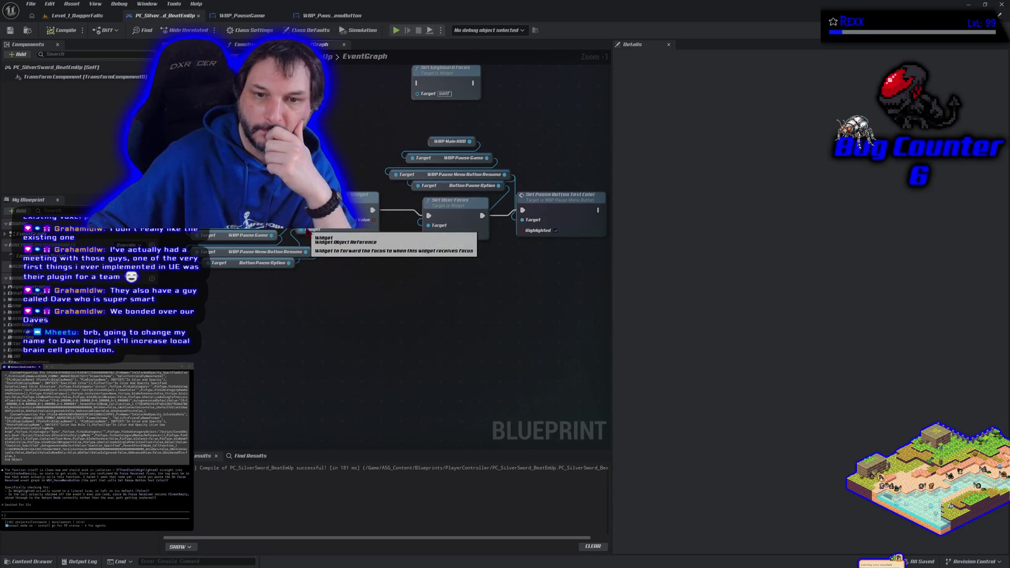
drag(380, 275, 318, 291)
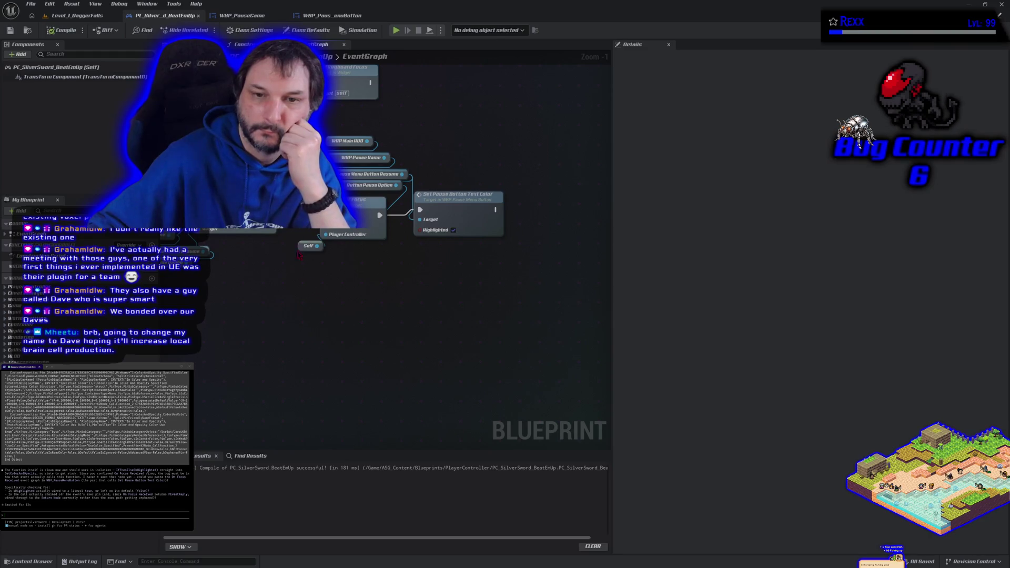
drag(300, 246, 284, 251)
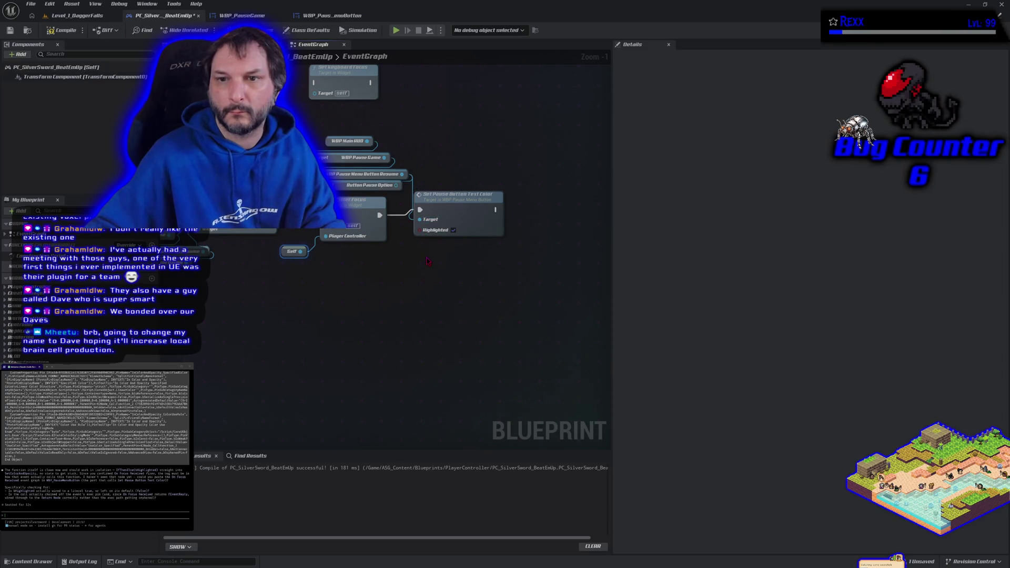
In the PC_SilverSword_BeatEmUp EventGraph, detach Pause Menu Button Resume from Set Pause Button Text Color's Target.
click(242, 15)
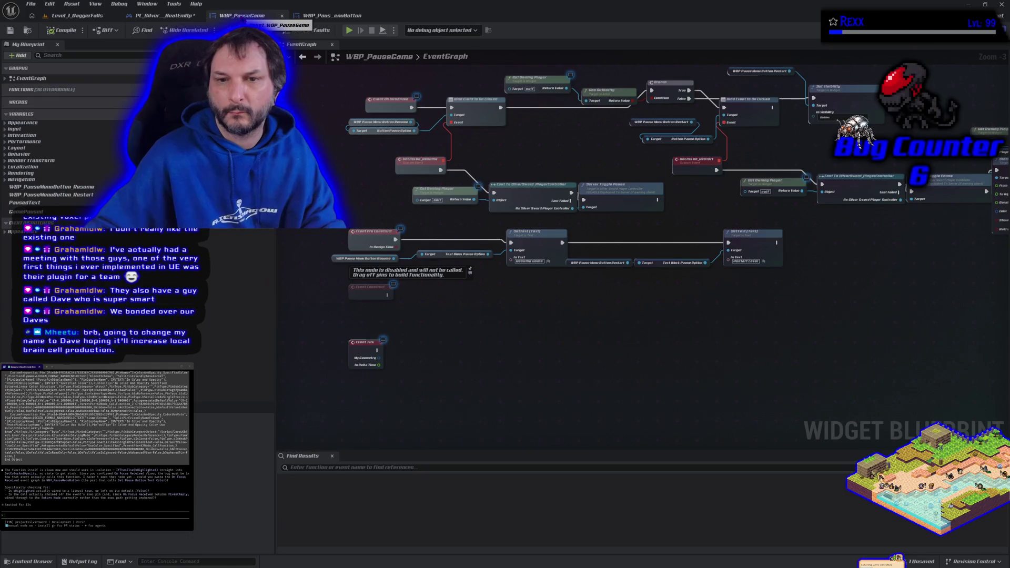
click(314, 16)
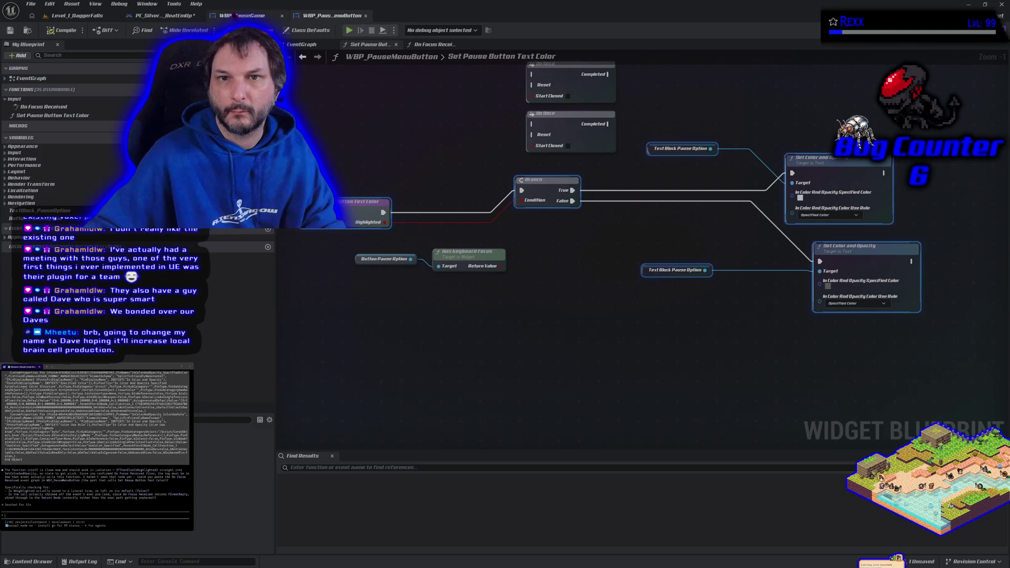
click(181, 16)
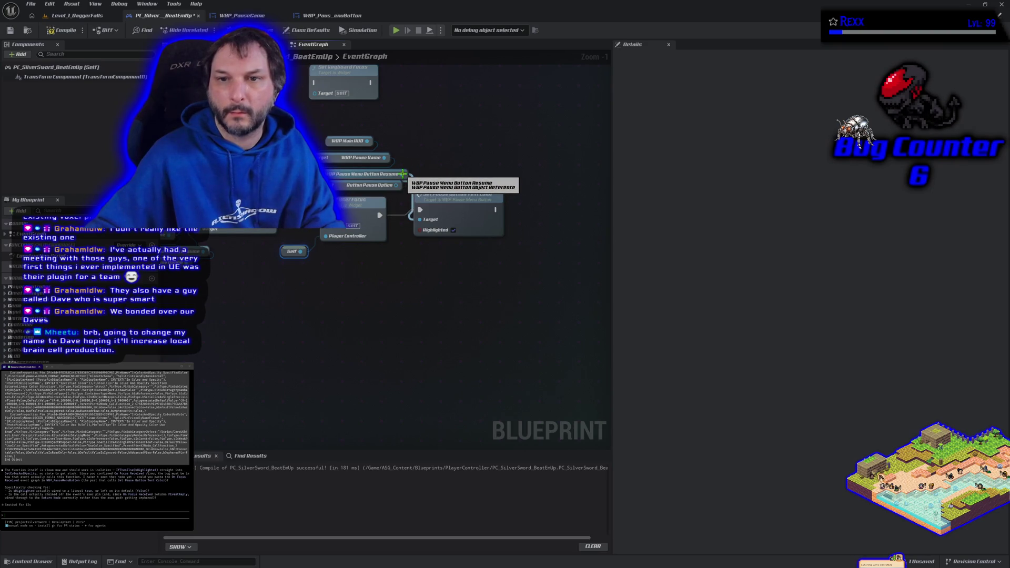
alt+click(402, 173)
Place Button Pause Option below the Resume reference, wire Resume into the color call's Target, and save.
mouse_move(410, 185)
mouse_down()
mouse_move(423, 224)
mouse_move(458, 174)
mouse_move(447, 166)
mouse_move(461, 201)
mouse_up()
key(Escape)
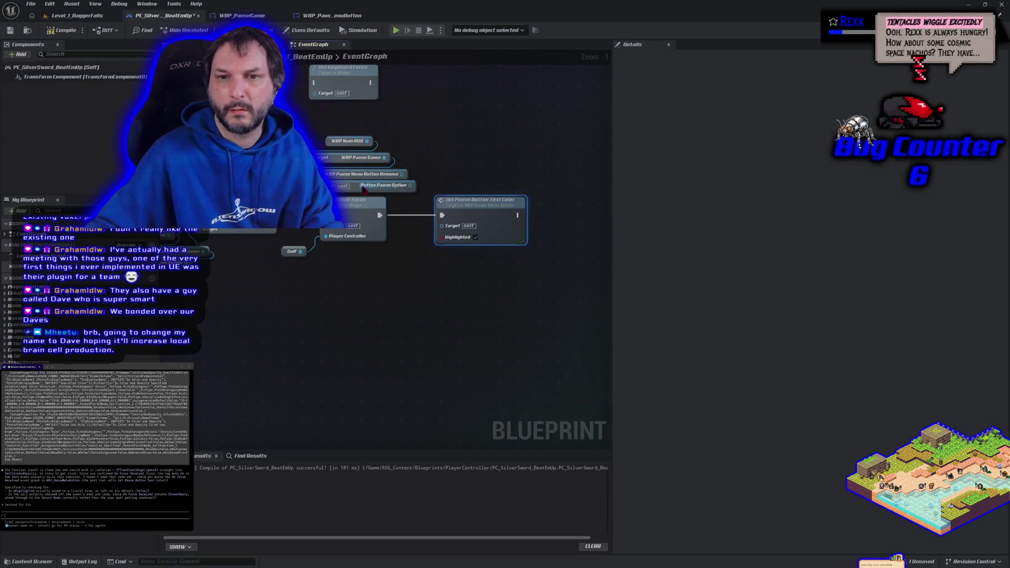
mouse_move(358, 191)
mouse_down()
mouse_move(447, 175)
mouse_move(462, 127)
mouse_up()
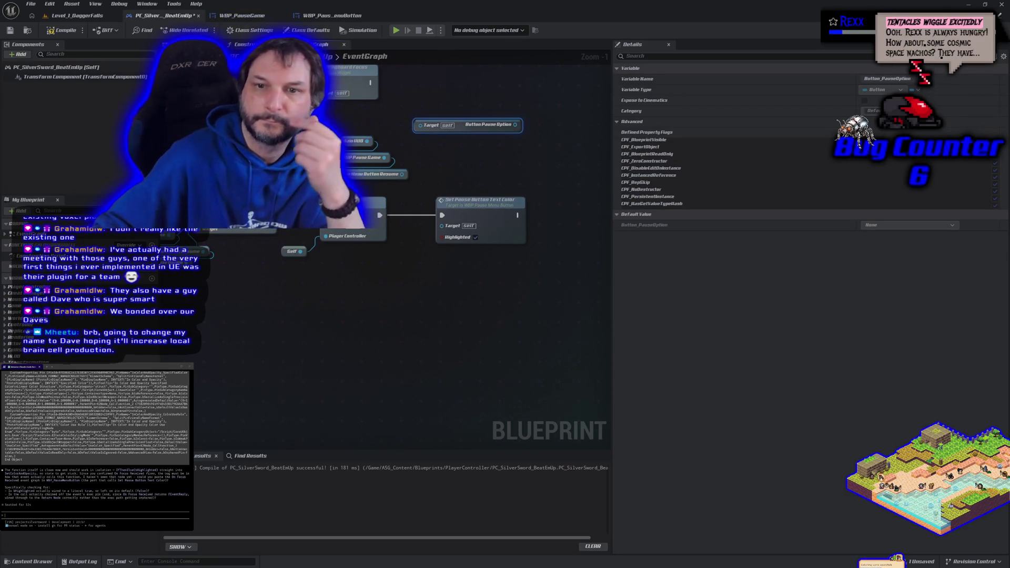
click(369, 174)
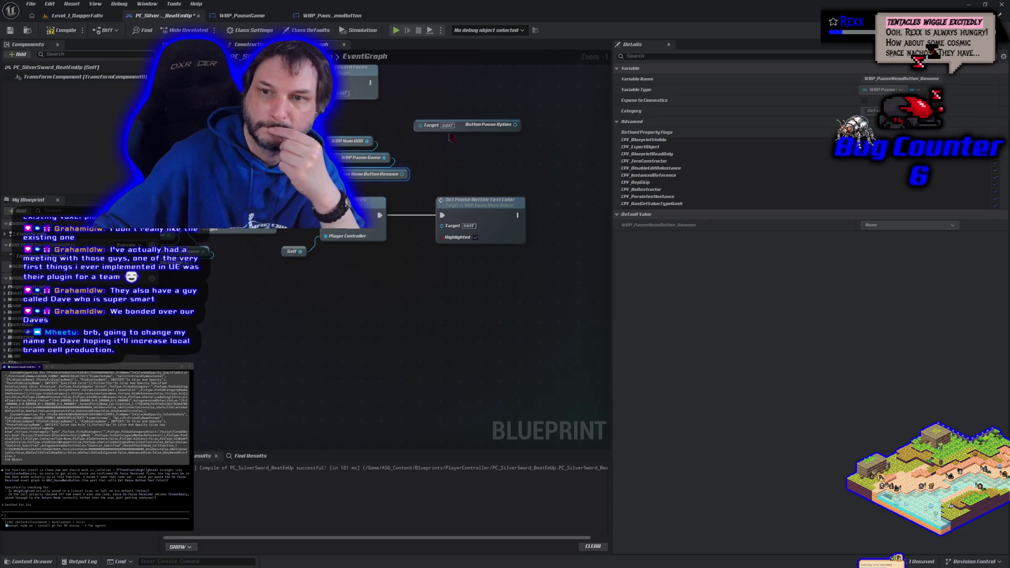
mouse_move(484, 130)
mouse_down()
mouse_move(400, 189)
mouse_move(362, 191)
mouse_up()
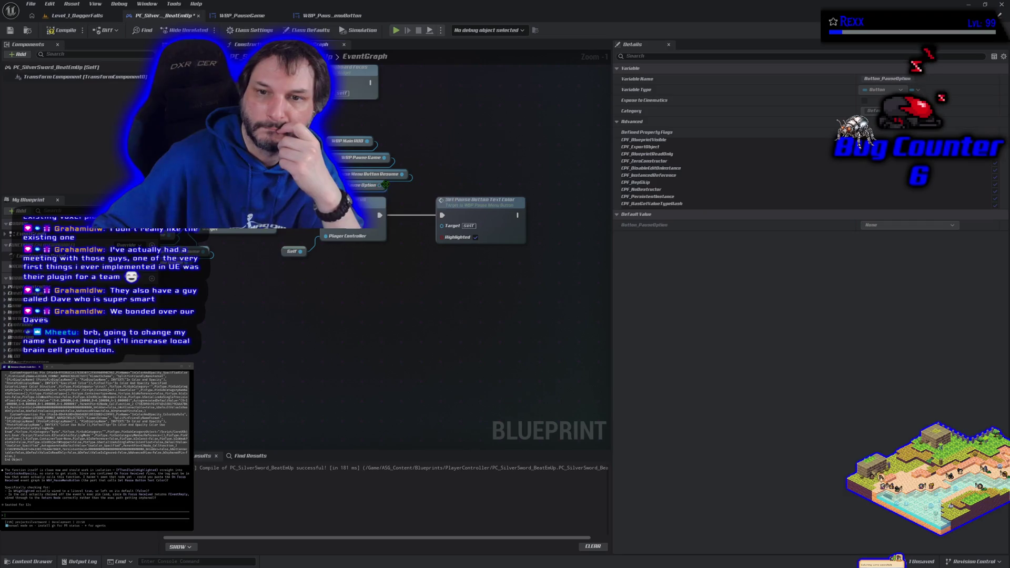
drag(403, 174, 380, 215)
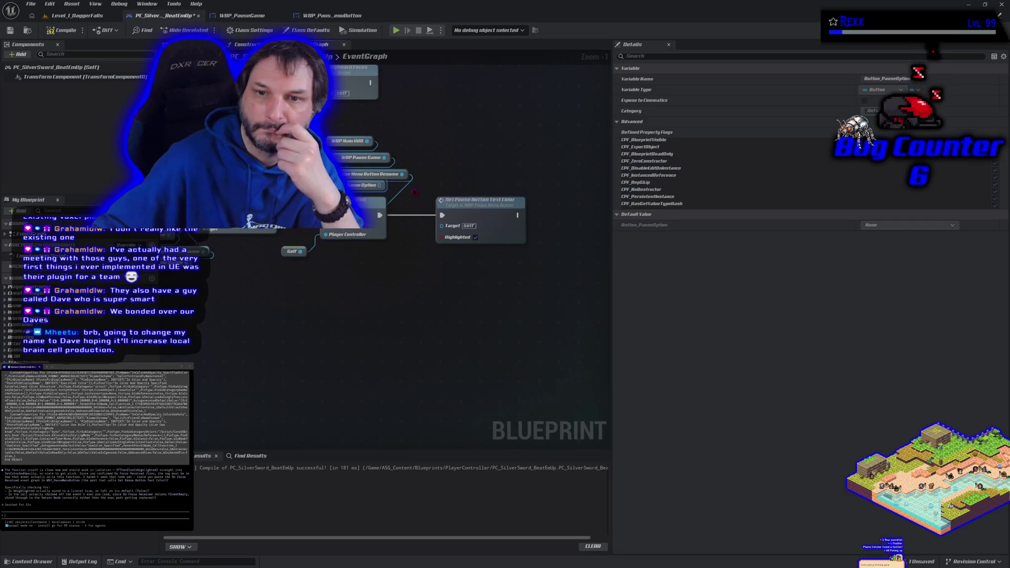
mouse_move(402, 174)
mouse_down()
mouse_move(463, 189)
mouse_move(495, 237)
mouse_move(442, 225)
mouse_up()
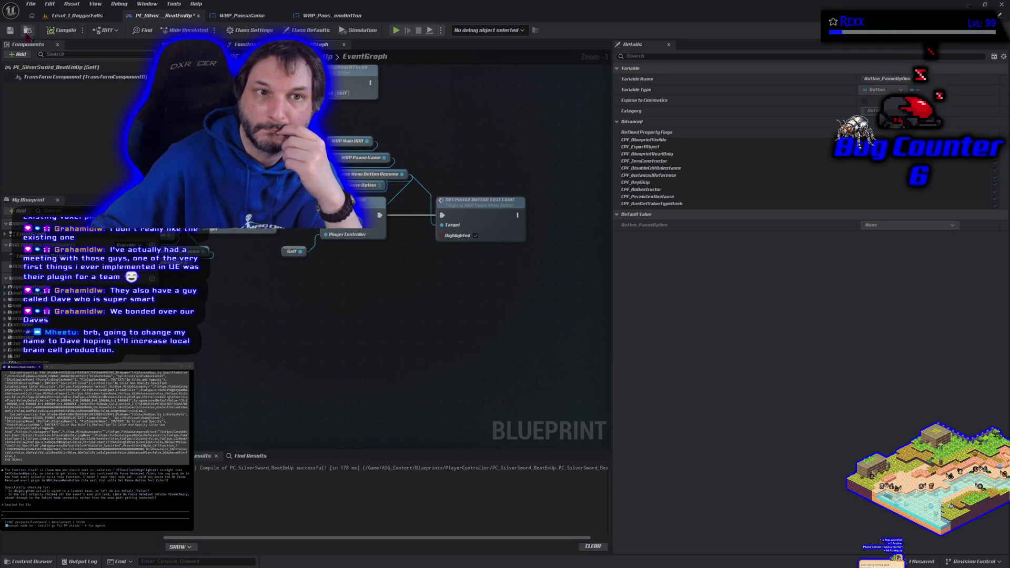
click(10, 30)
click(396, 31)
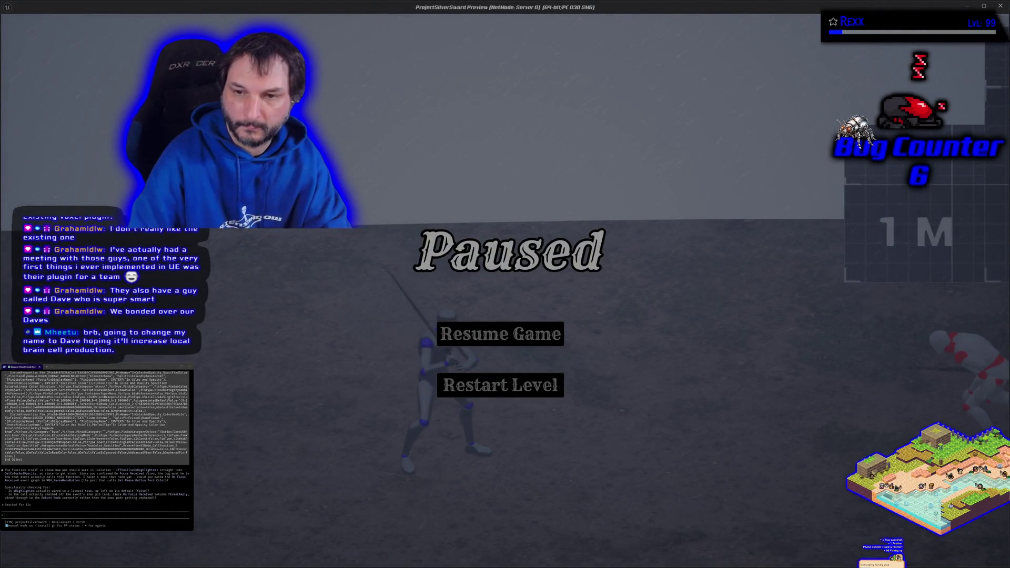
key(Escape)
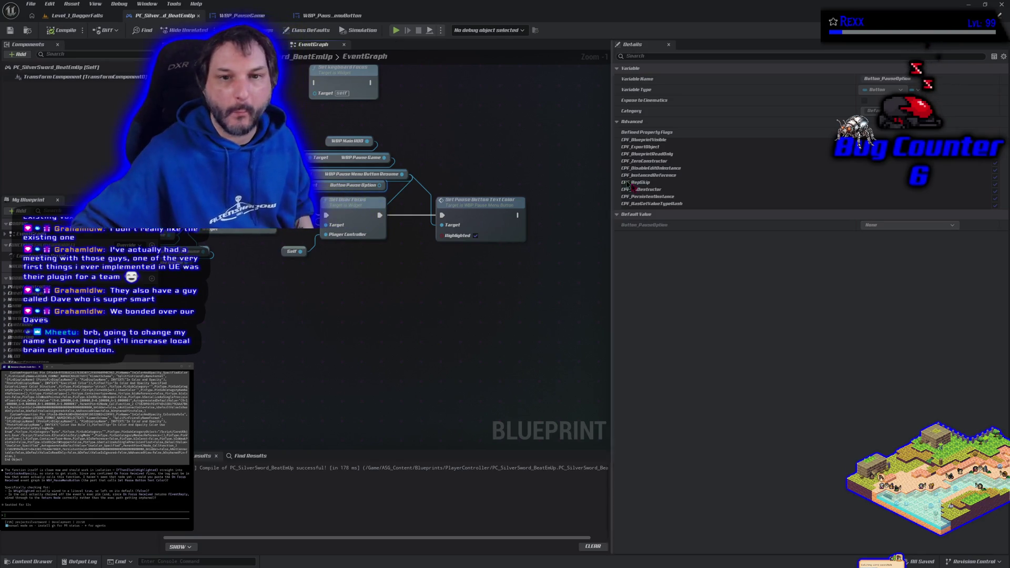
Send the On Focus Received nodes to the terminal assistant, then view Set Pause Button Text Color.
click(316, 15)
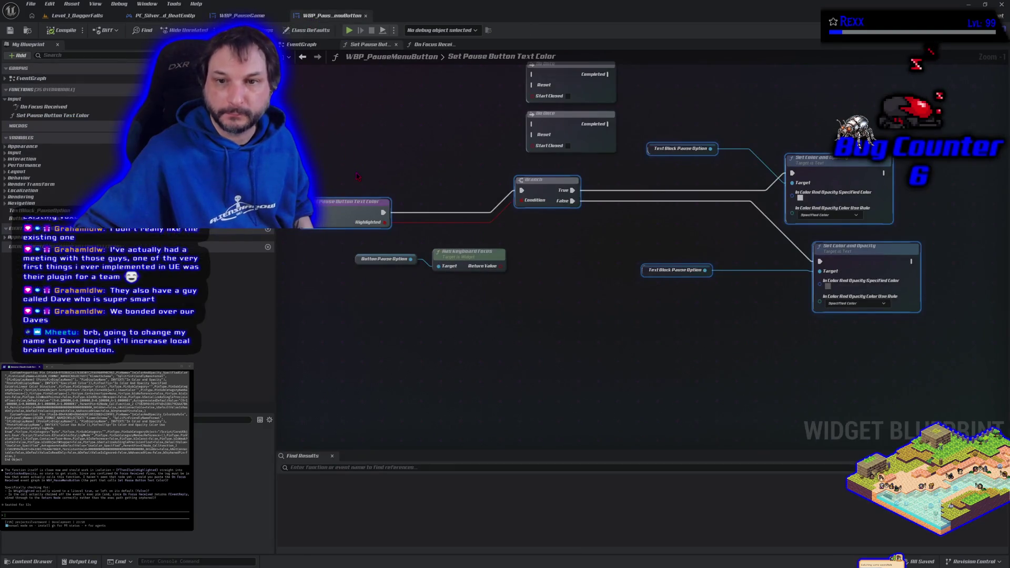
click(437, 44)
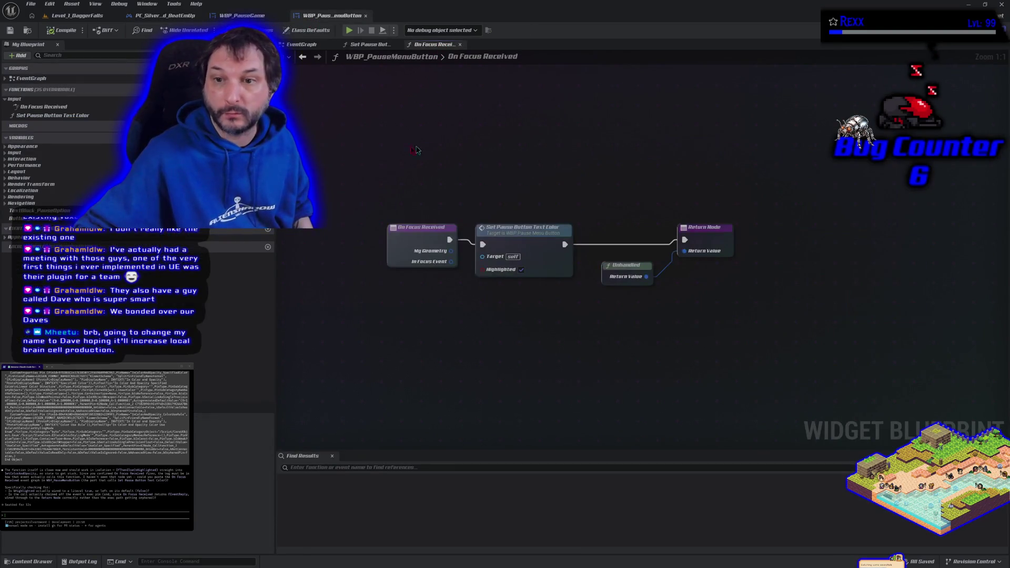
mouse_move(396, 153)
mouse_down()
mouse_move(536, 316)
mouse_move(700, 316)
mouse_move(710, 236)
mouse_up()
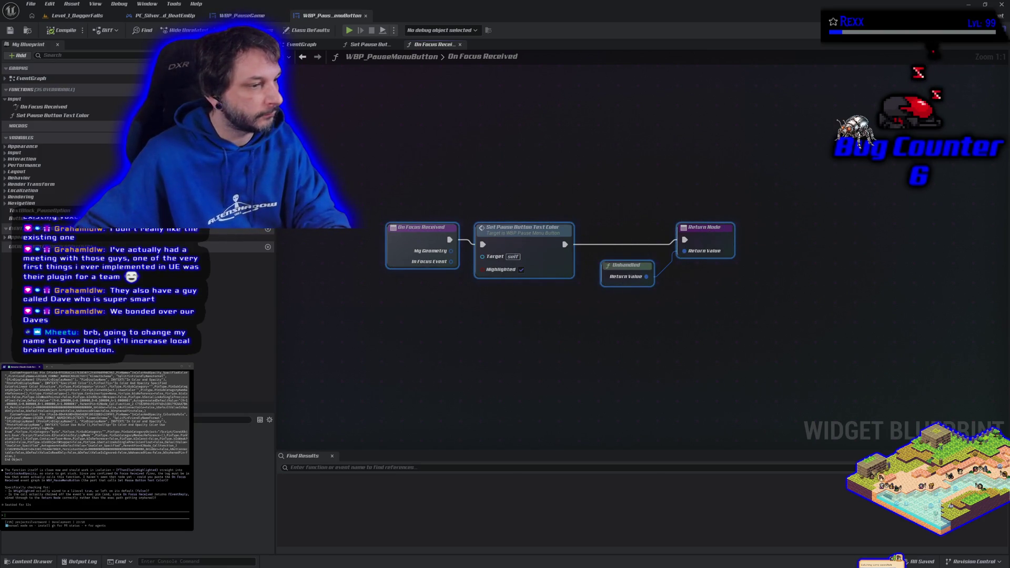
key(ctrl+v)
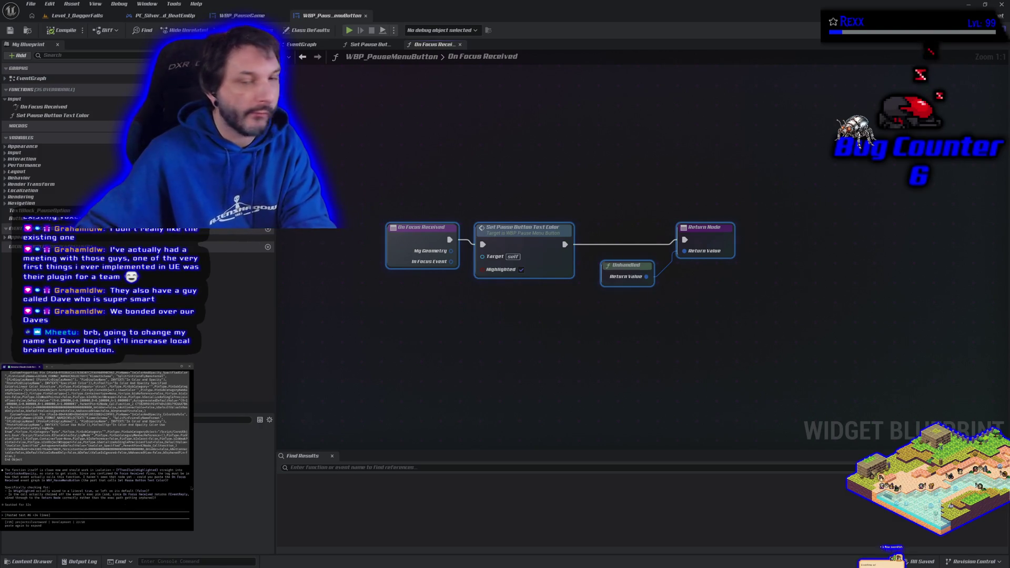
click(367, 44)
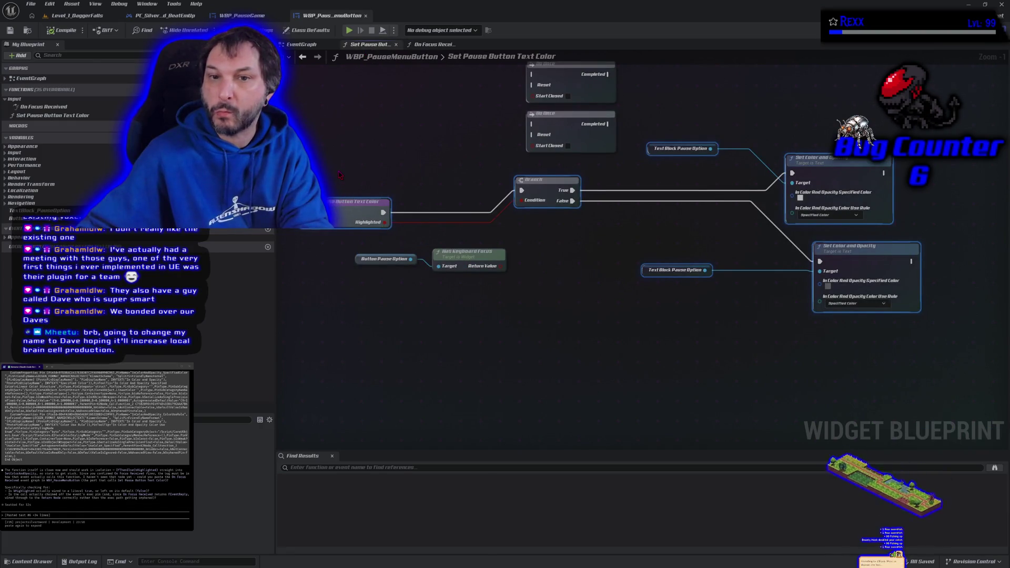
drag(340, 175, 379, 254)
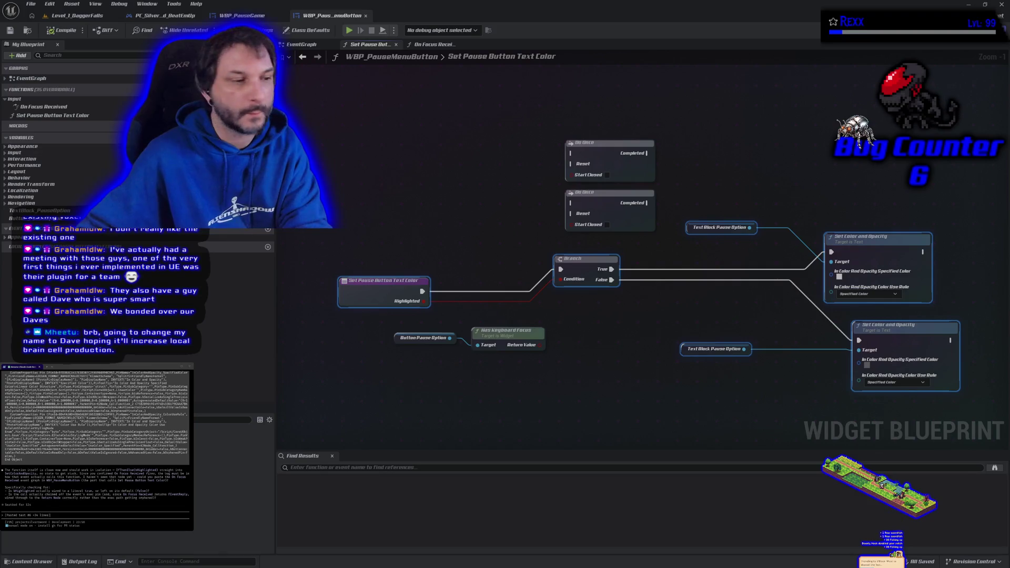
key(Return)
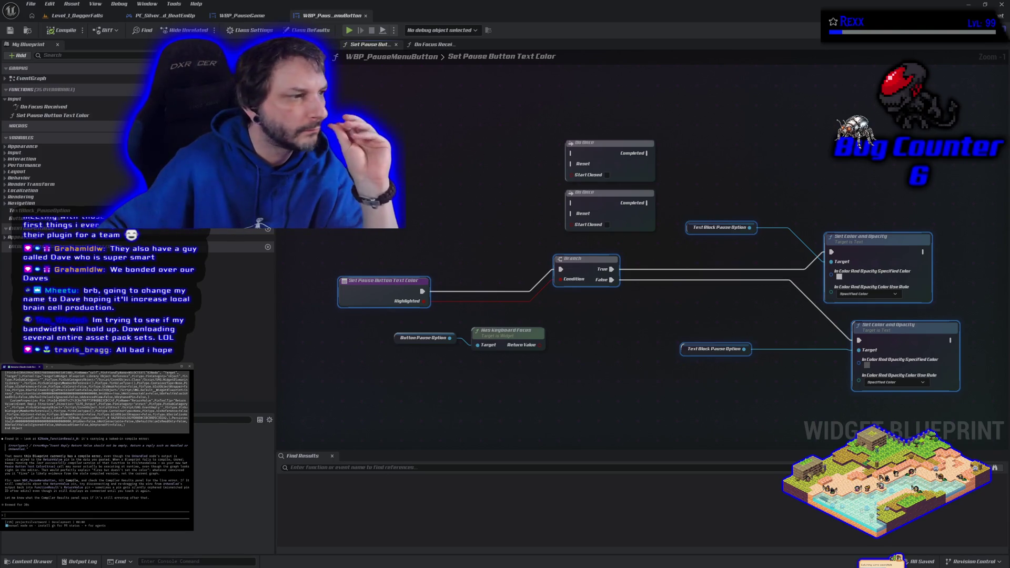
With On Focus Received shown, reply 'i dont have any cd' to say there's no compile error.
click(435, 45)
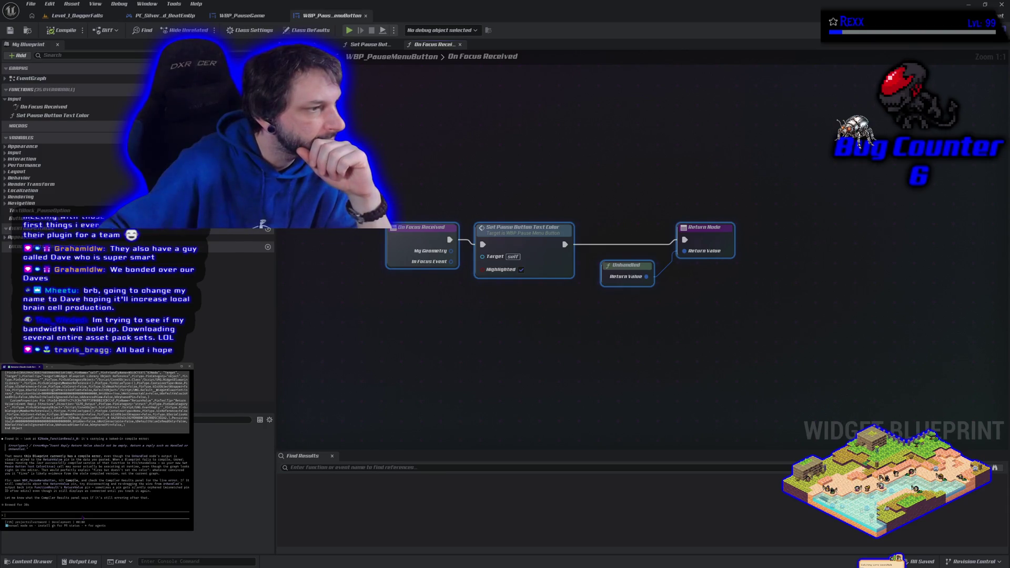
text(i dont)
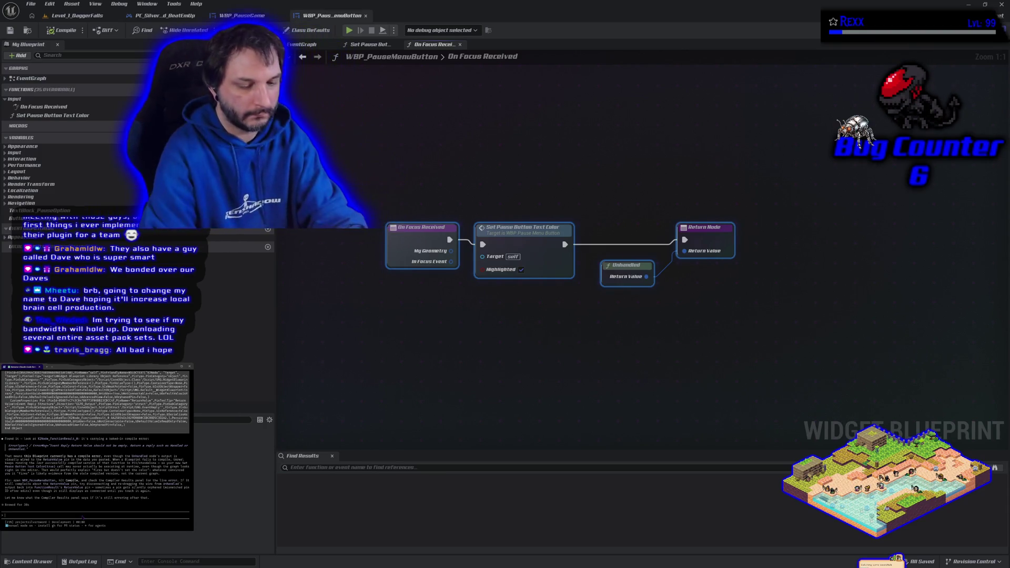
text( have any cd)
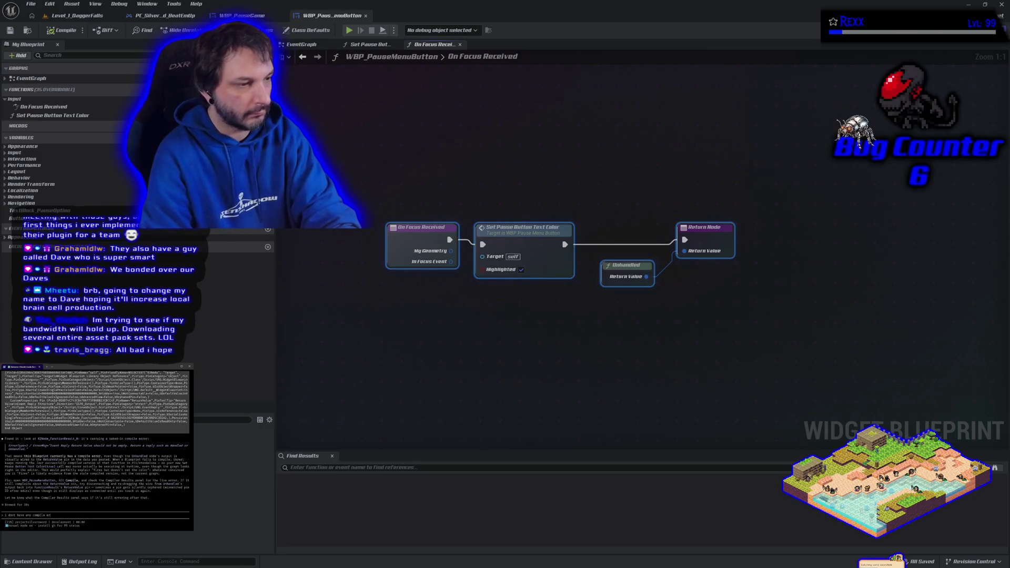
key(Return)
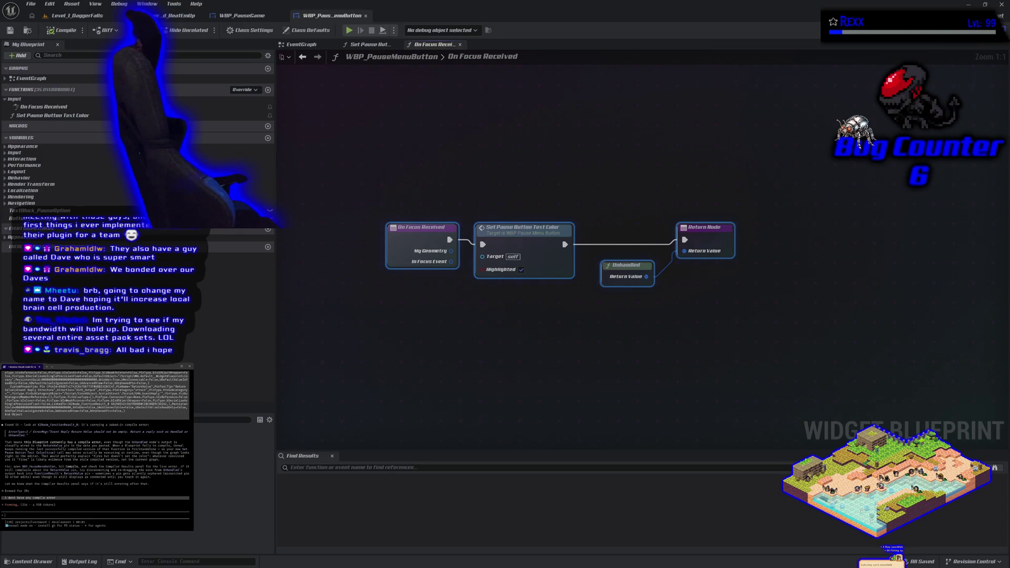
Reply 'no binding, it's a static value' about the button text color.
text(no binding, it's a static value)
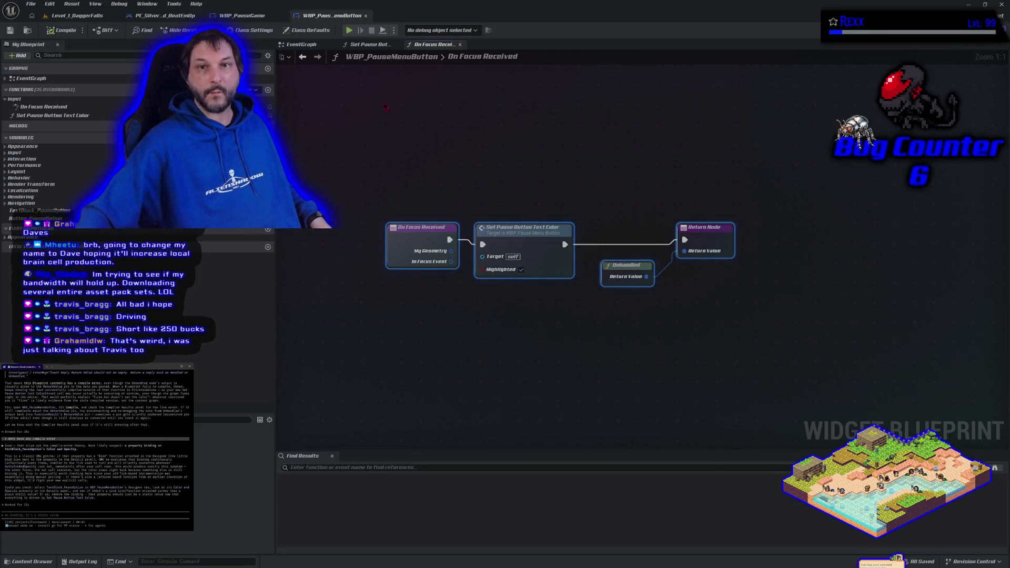
Check TextBlock_PauseOption in WBP_PauseMenuButton's Designer and reply that its text is static, not bound.
click(301, 44)
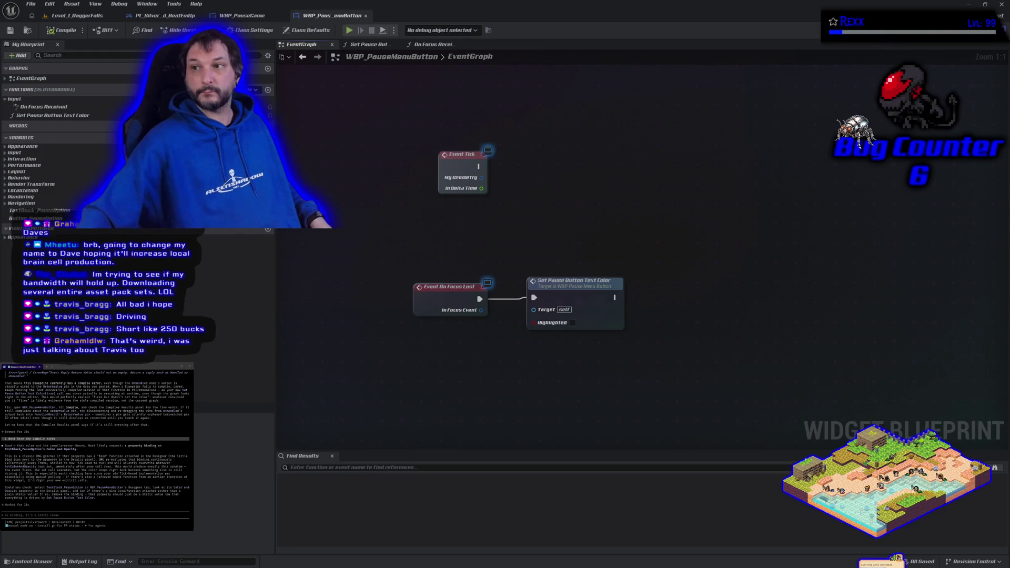
click(973, 30)
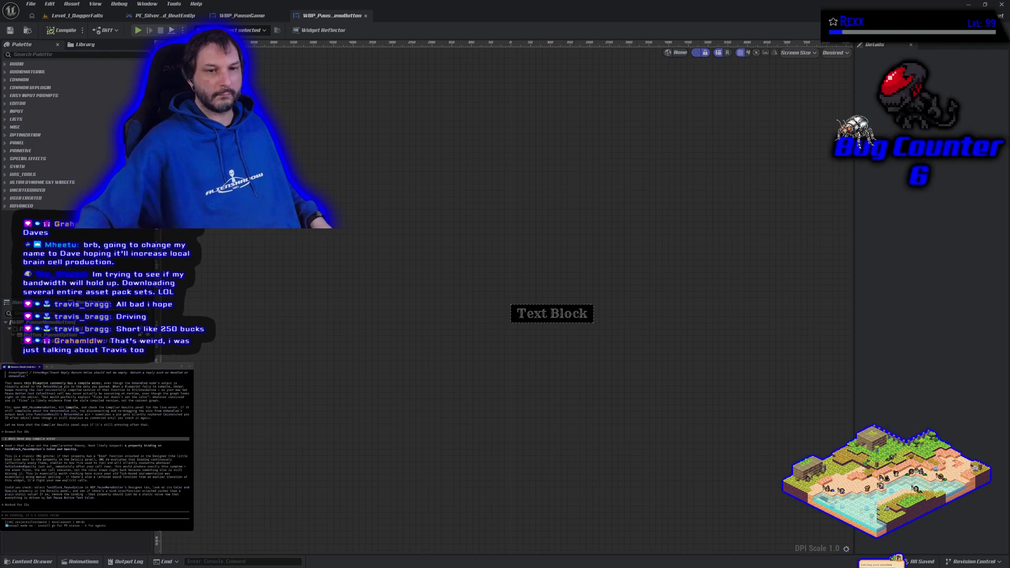
click(15, 341)
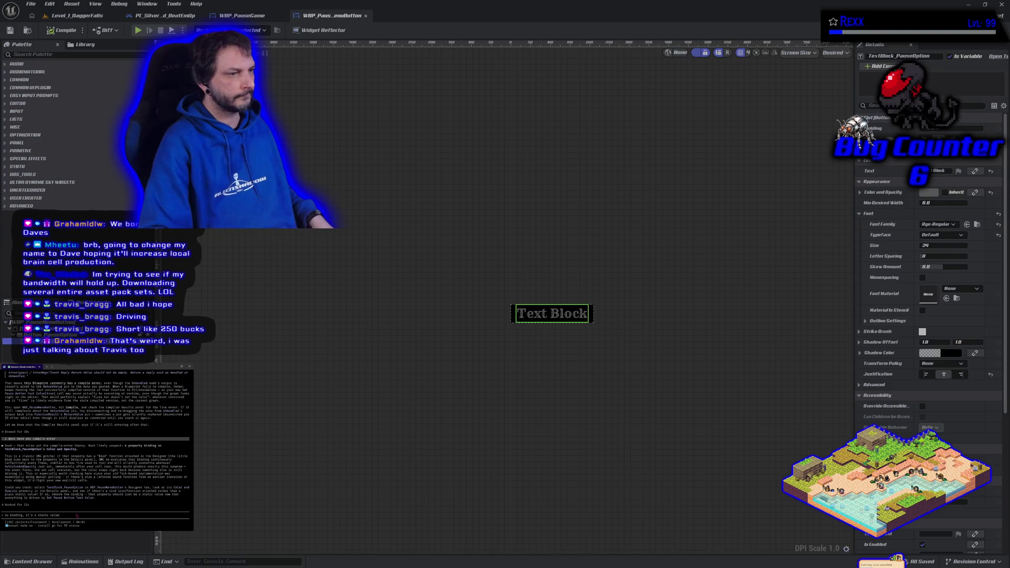
key(Return)
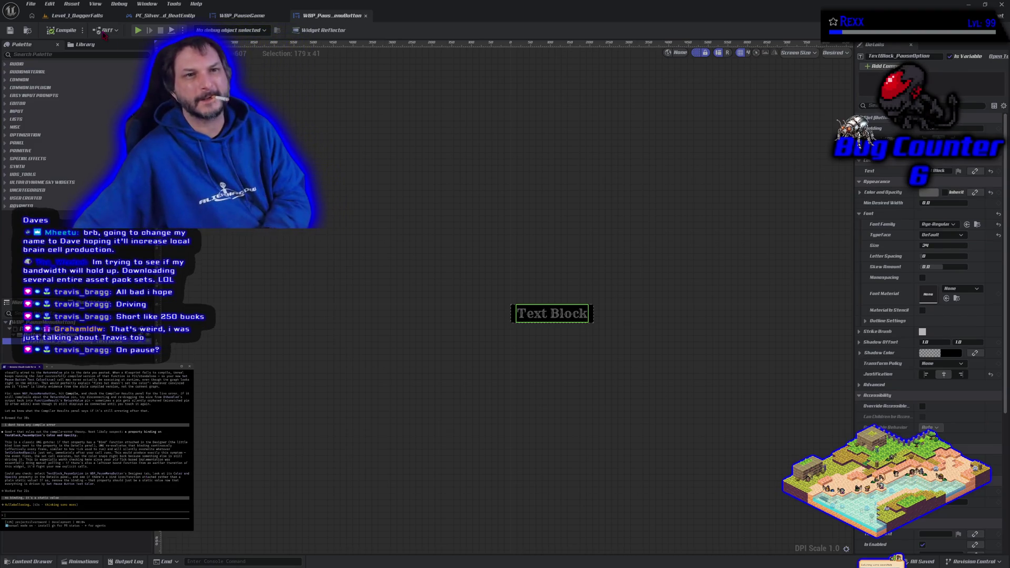
Set Number of Players to 2 in the level's Play options.
click(80, 17)
click(288, 31)
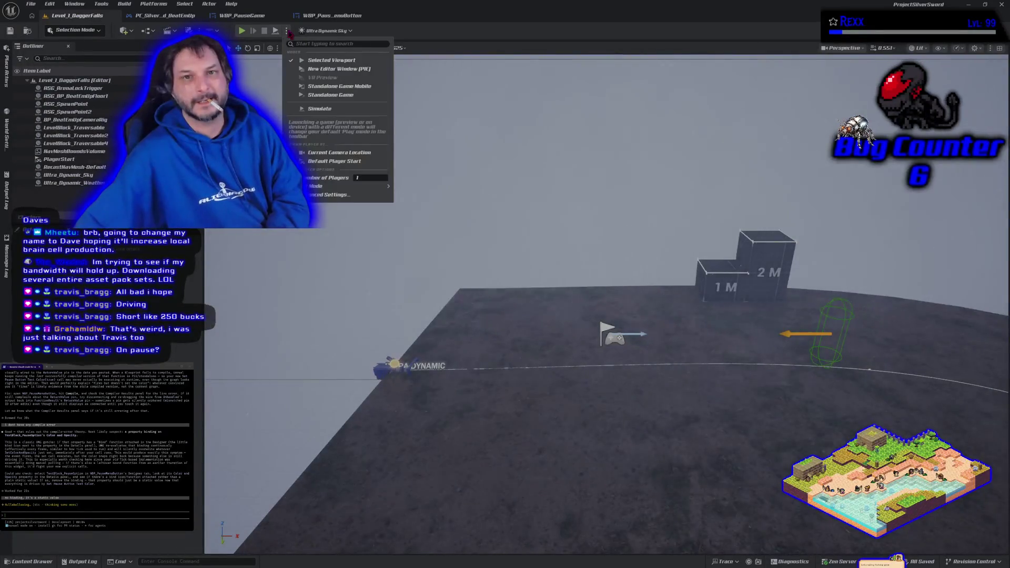
click(369, 178)
text(2)
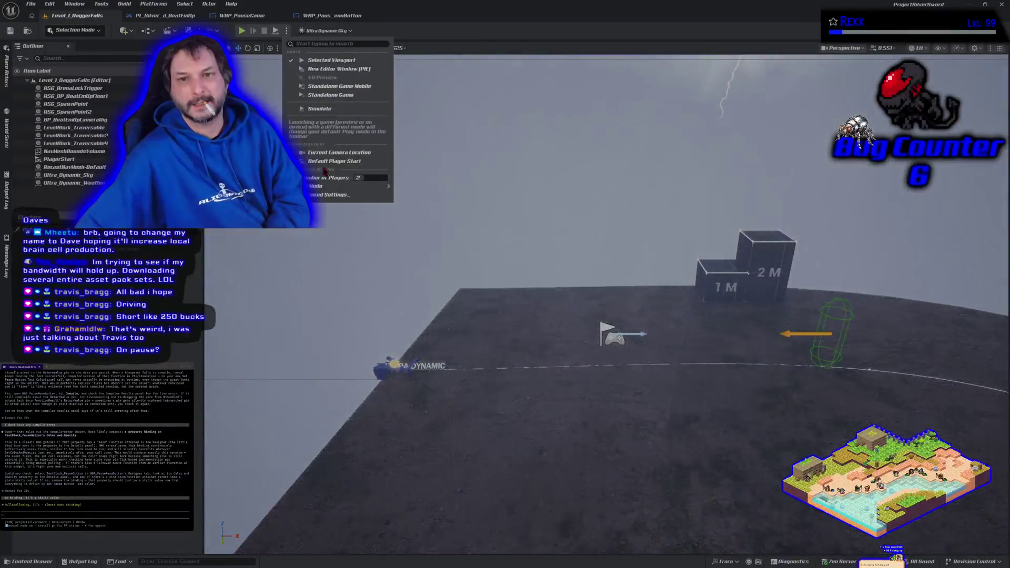
Run the play test, open the pause menu with P, then stop.
click(240, 32)
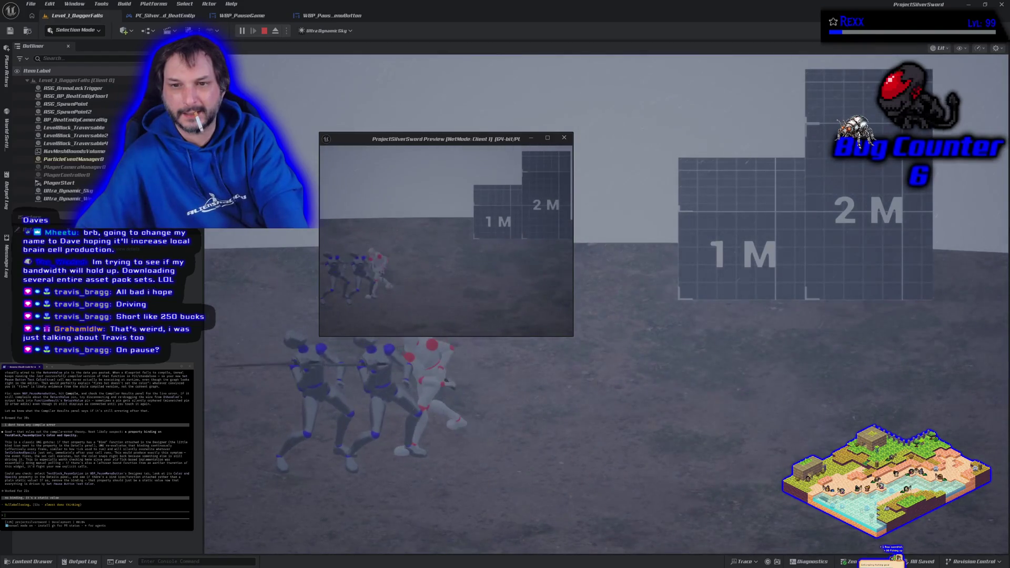
key(p)
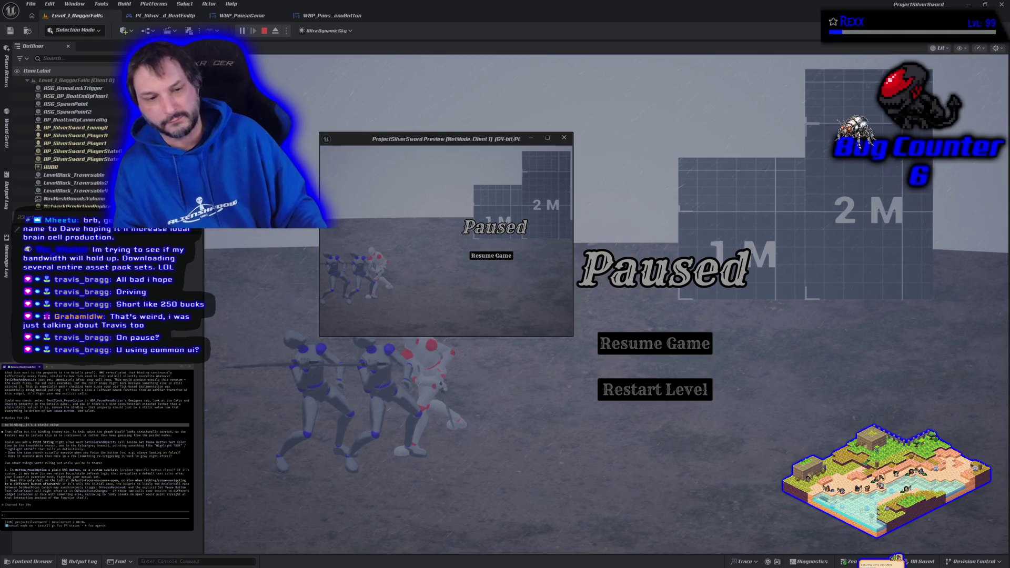
key(Escape)
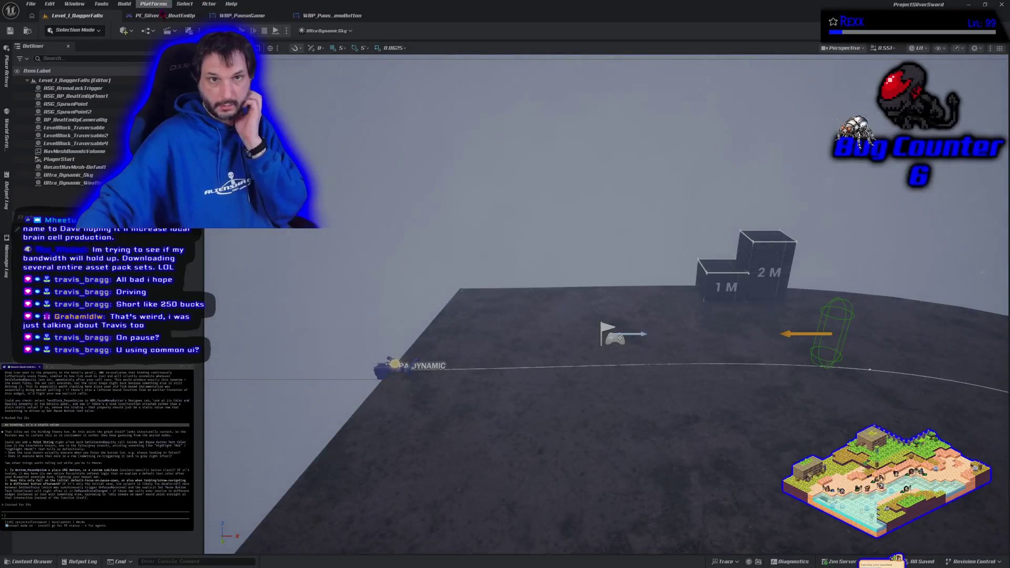
Look over the PC_SilverSword_BeatEmUp graph, then switch to the WBP_PauseGame event graph.
click(162, 15)
scroll(396, 324, down, 3)
mouse_move(397, 324)
mouse_down()
mouse_move(460, 293)
mouse_move(397, 270)
mouse_move(349, 297)
mouse_up()
click(260, 15)
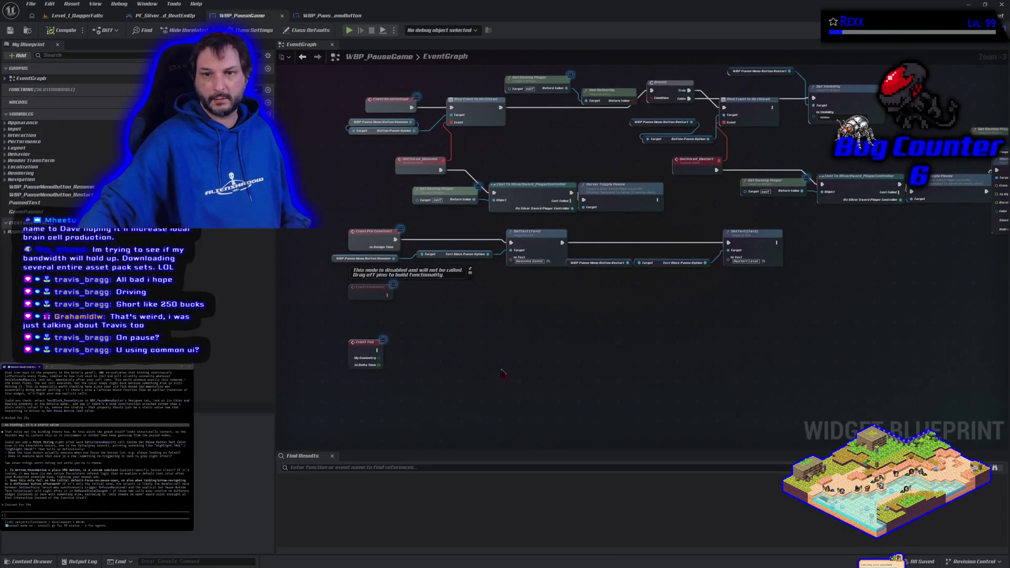
scroll(579, 305, up, 1)
scroll(538, 276, down, 1)
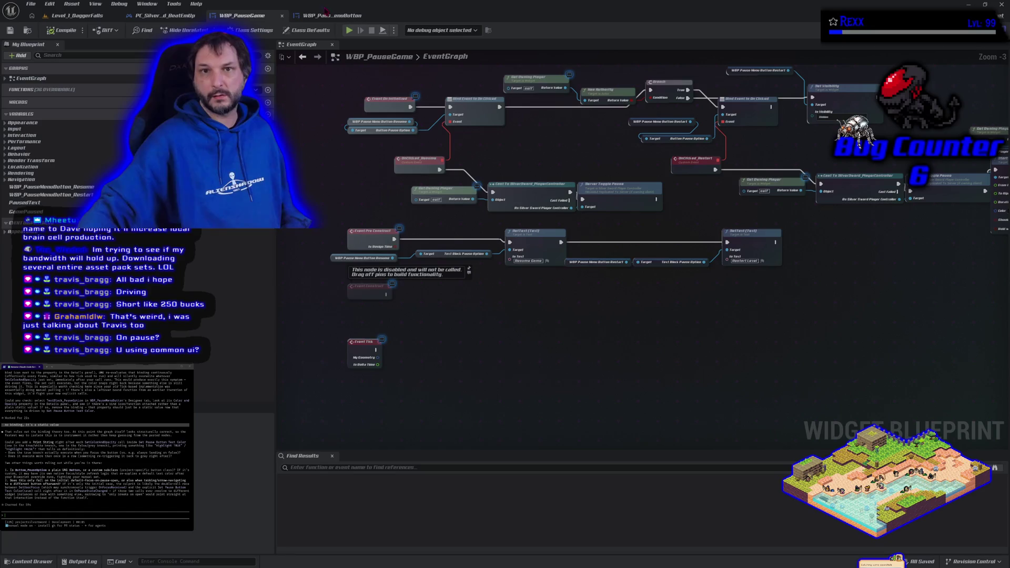
In WBP_PauseMenuButton's Graph view, open On Focus Received, then the Set Pause Button Text Color function.
click(326, 15)
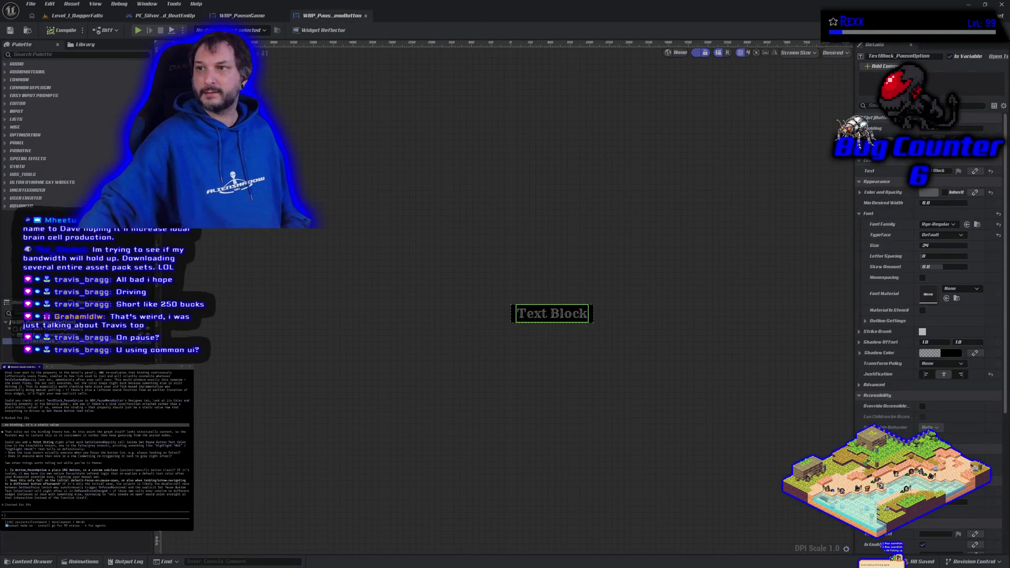
click(992, 30)
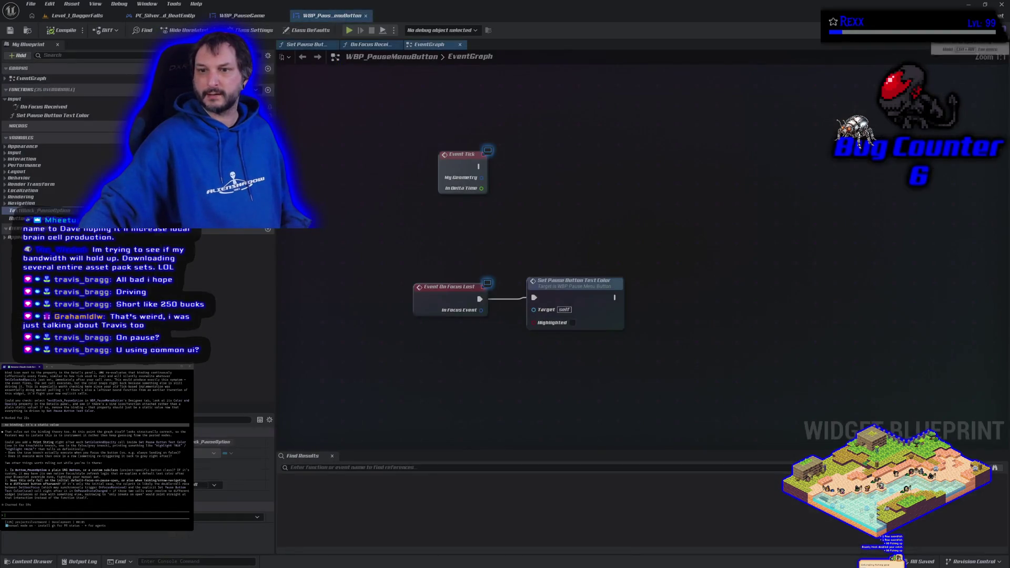
mouse_move(537, 243)
mouse_down()
mouse_move(592, 266)
mouse_move(501, 284)
mouse_up()
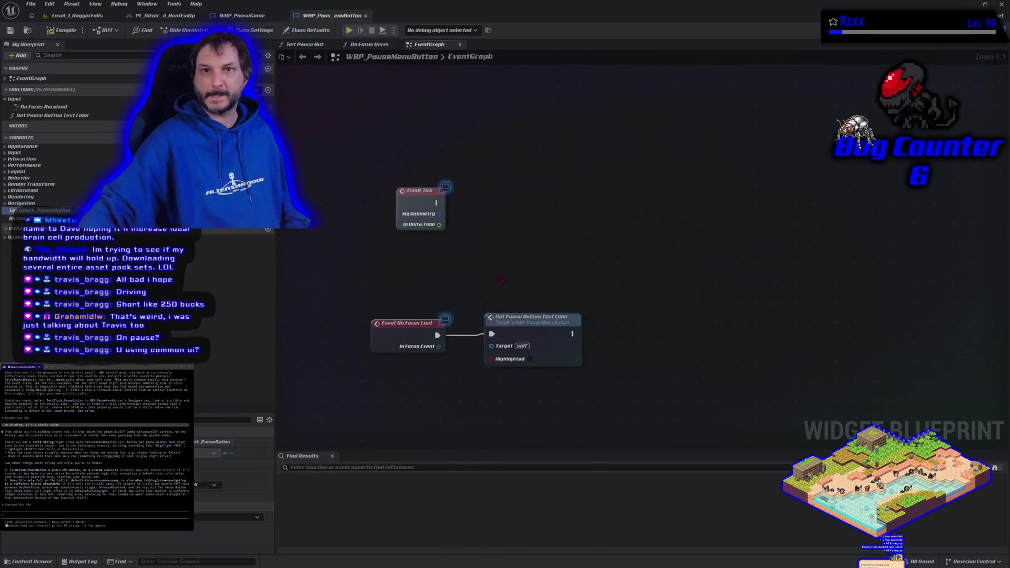
click(378, 44)
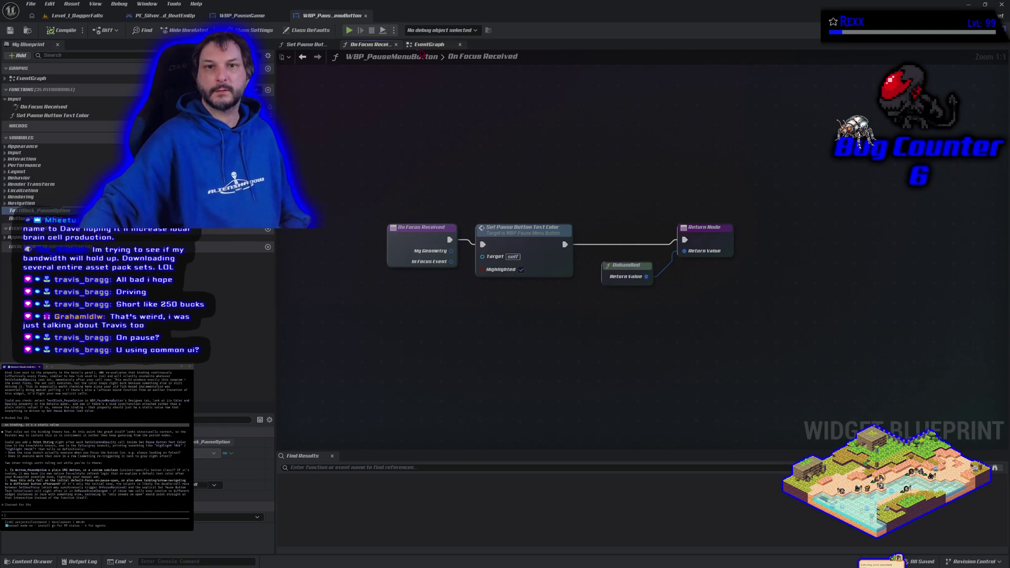
click(306, 44)
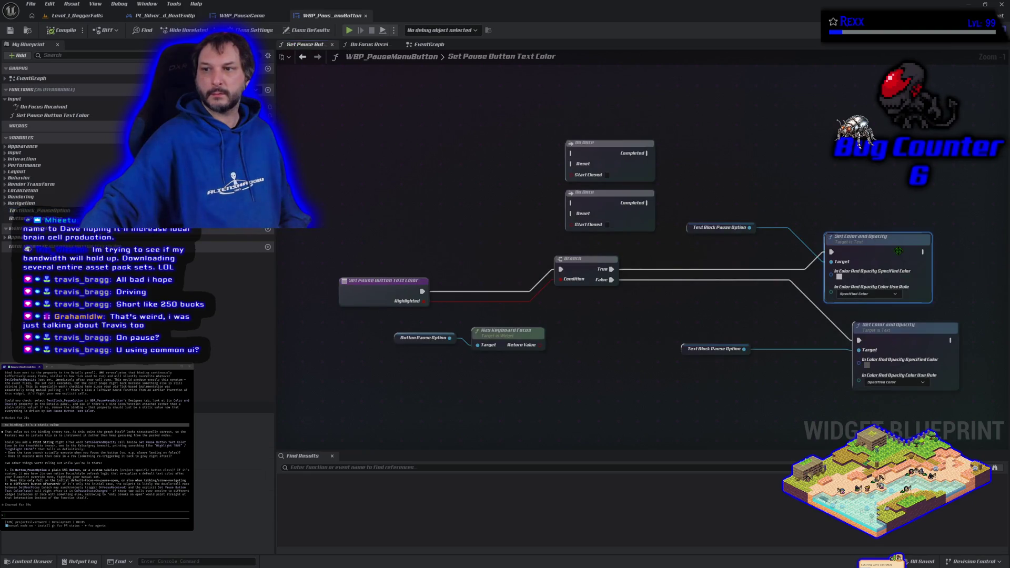
Pan to the two Set Color and Opacity nodes and bring up the blueprint action list.
drag(898, 252, 753, 179)
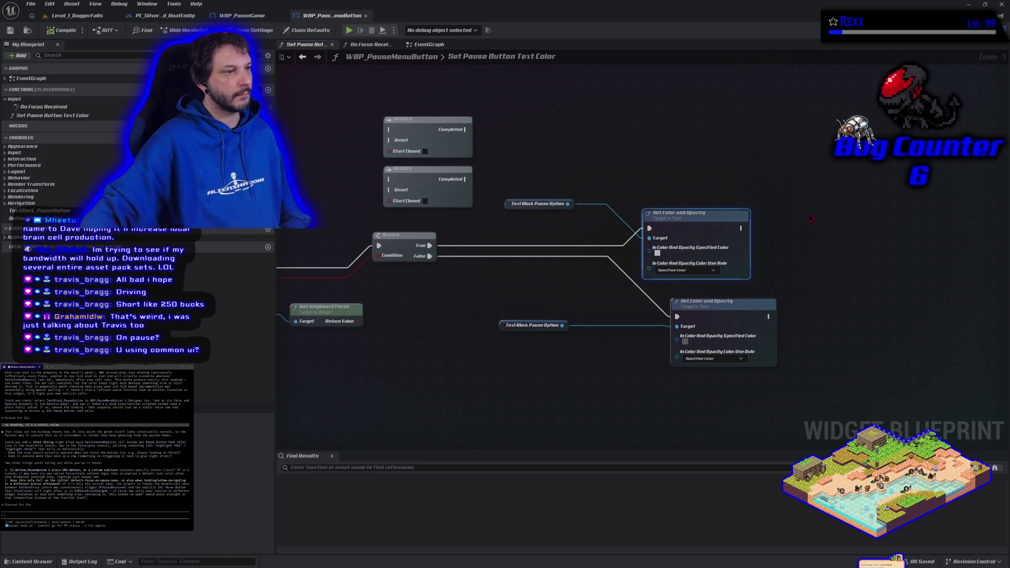
right_click(811, 218)
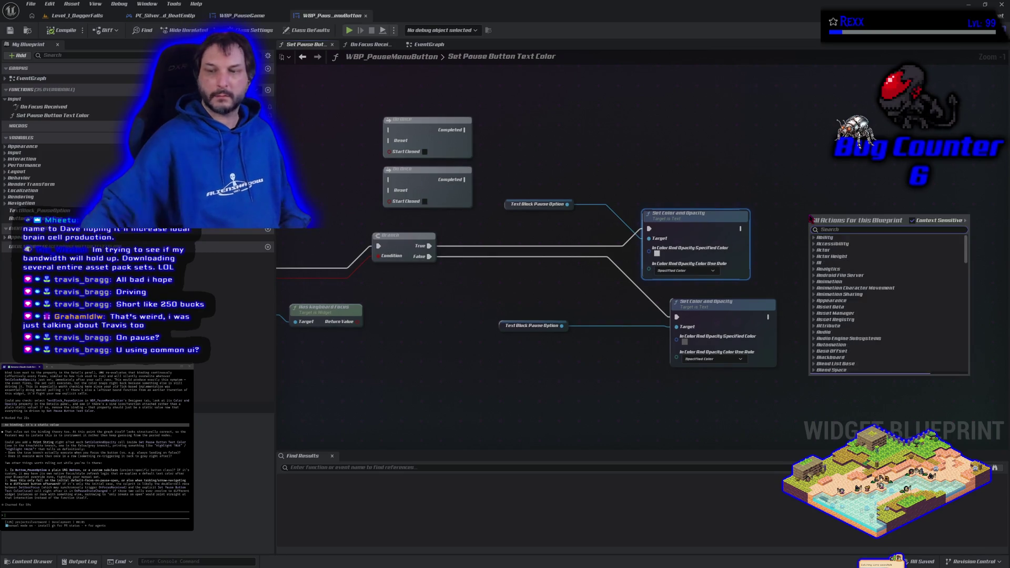
Add two Print String nodes printing 'true' and 'false', wired after the upper and lower Set Color nodes.
text(print string)
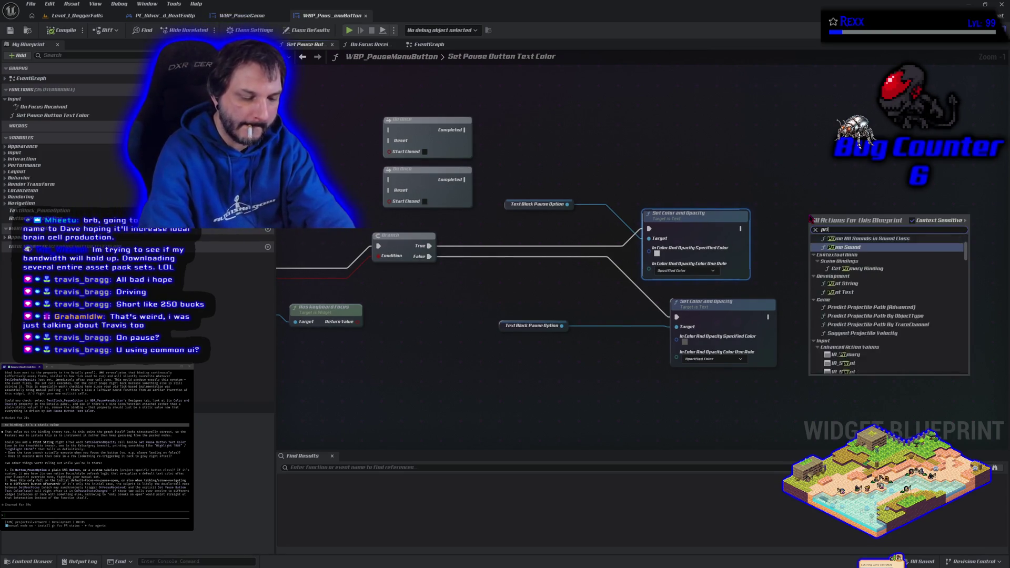
key(Return)
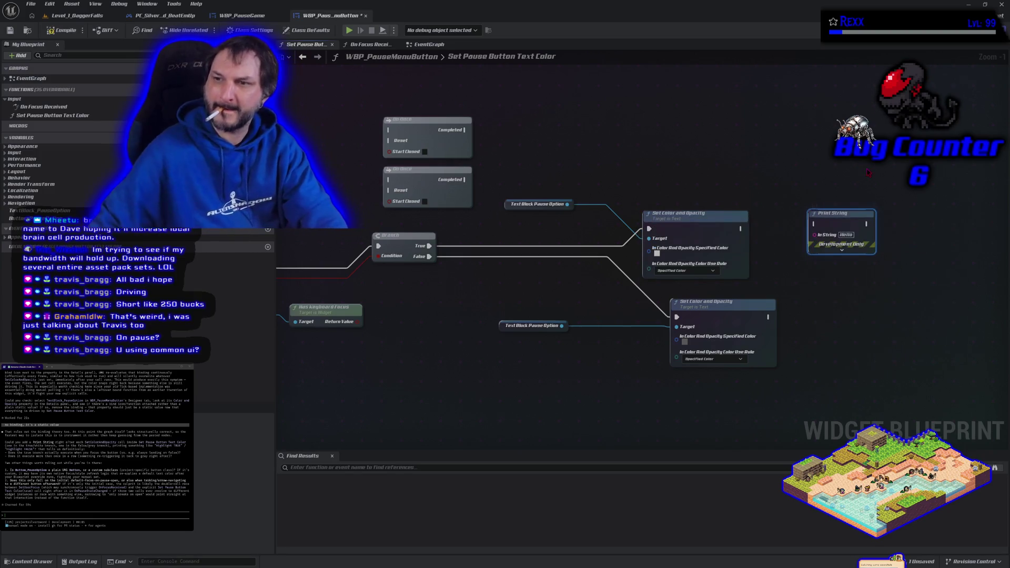
key(ctrl+c)
key(ctrl+v)
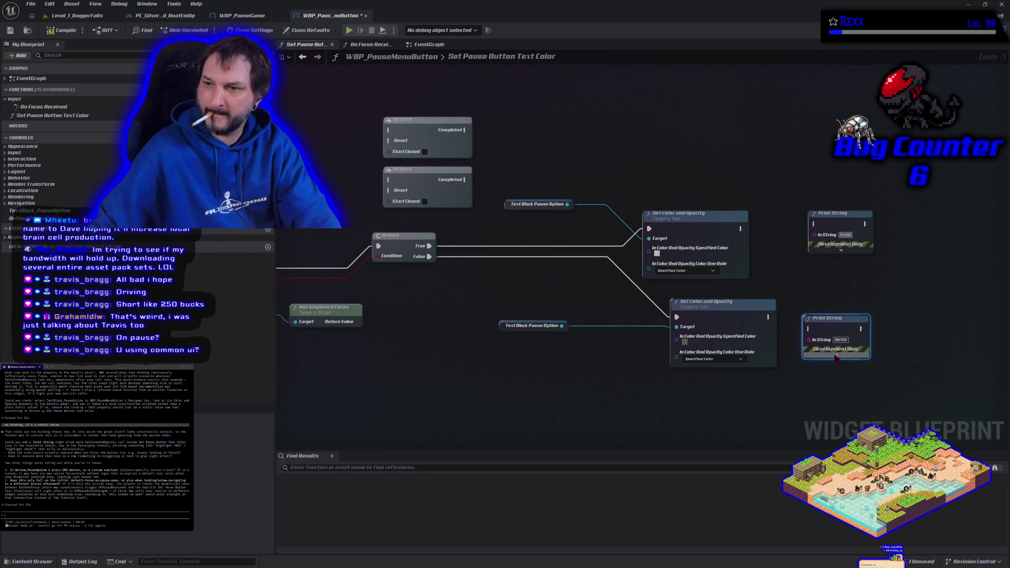
text(true)
double_click(842, 340)
text(false)
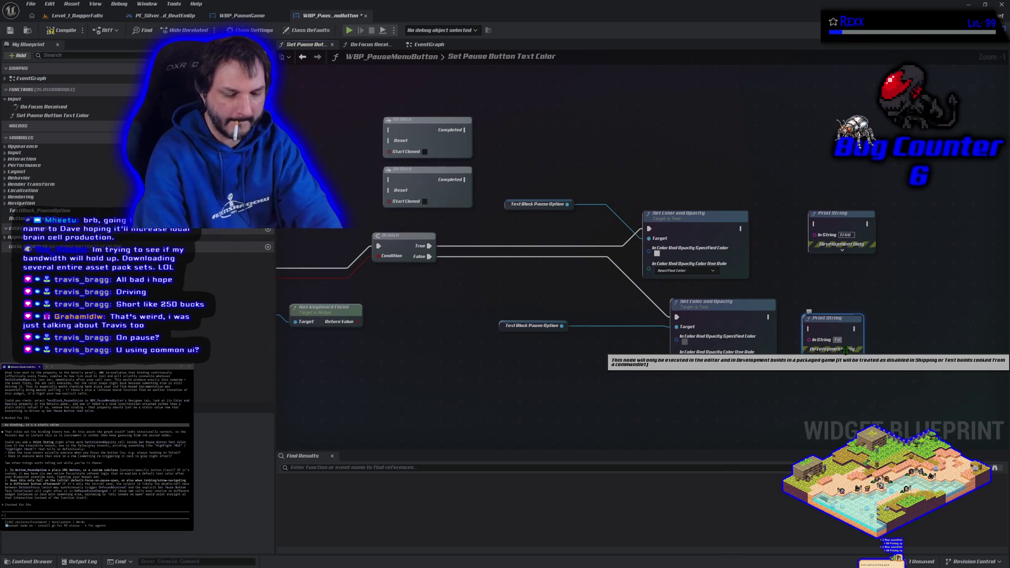
drag(769, 317, 816, 340)
drag(740, 229, 816, 229)
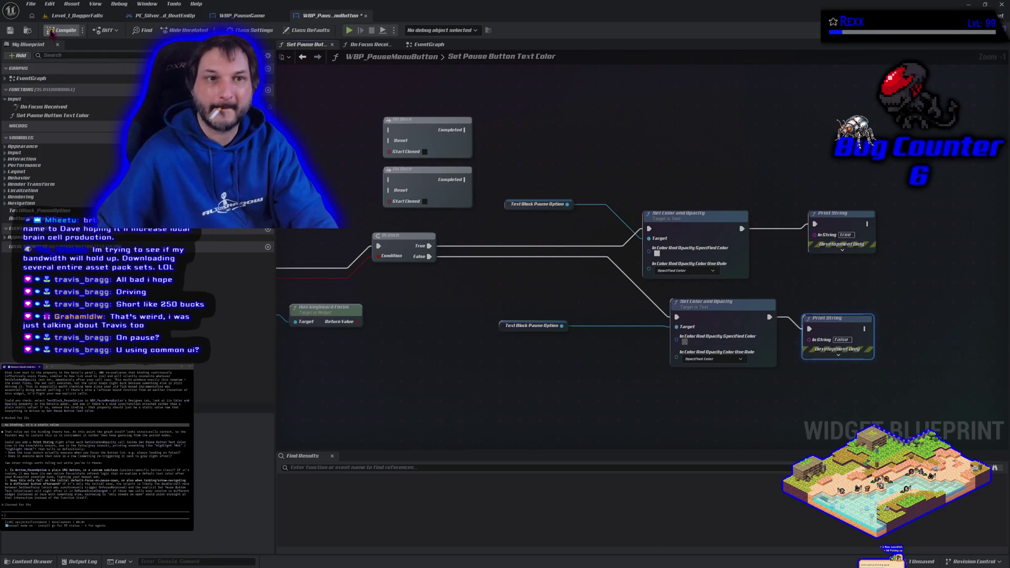
Set Number of Players back to 1 in the level's Play options.
click(69, 15)
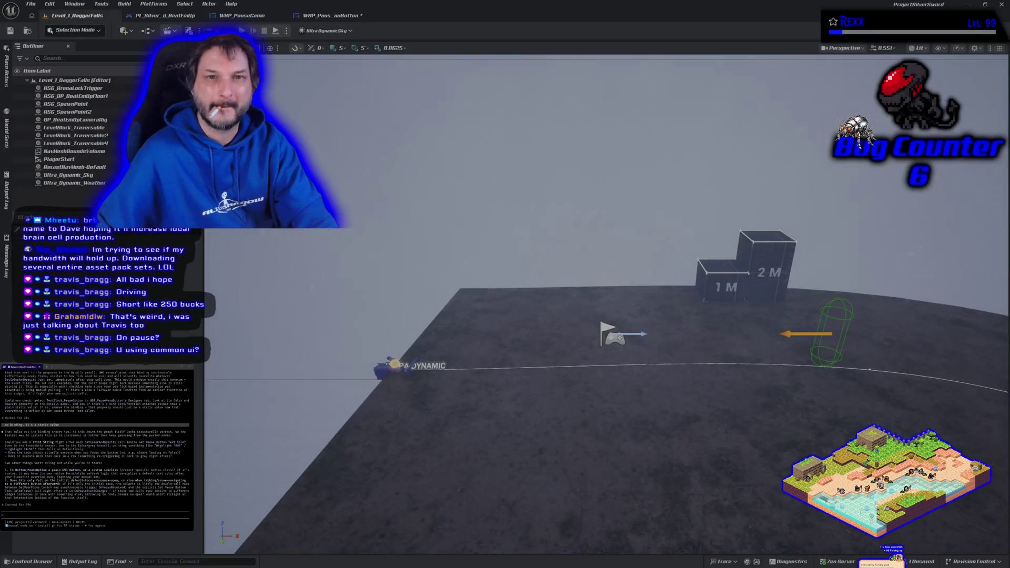
click(289, 32)
text(1)
Play-test, open the pause menu, move focus down from Resume Game, then stop.
key(alt+p)
key(p)
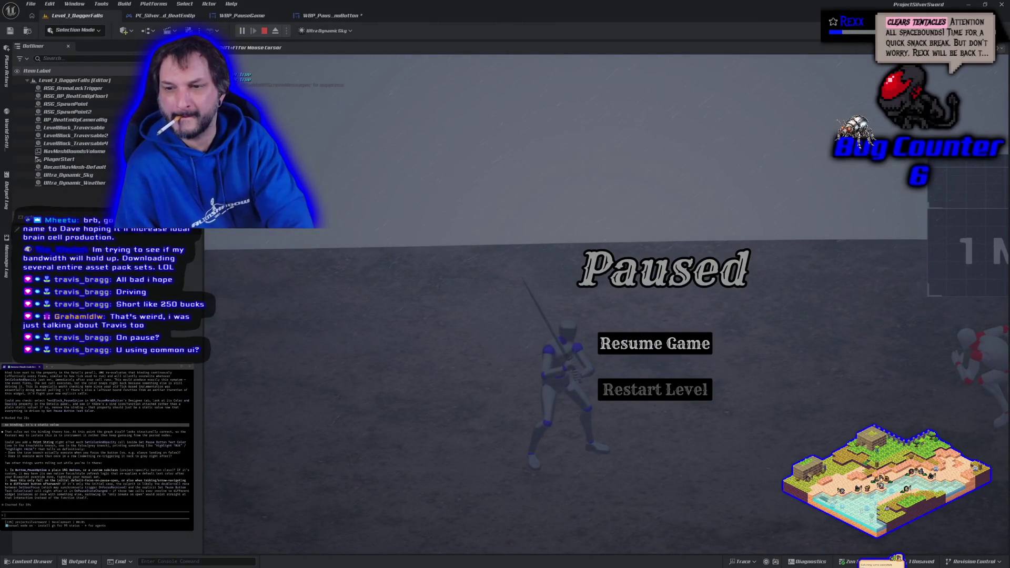
key(shift+F1)
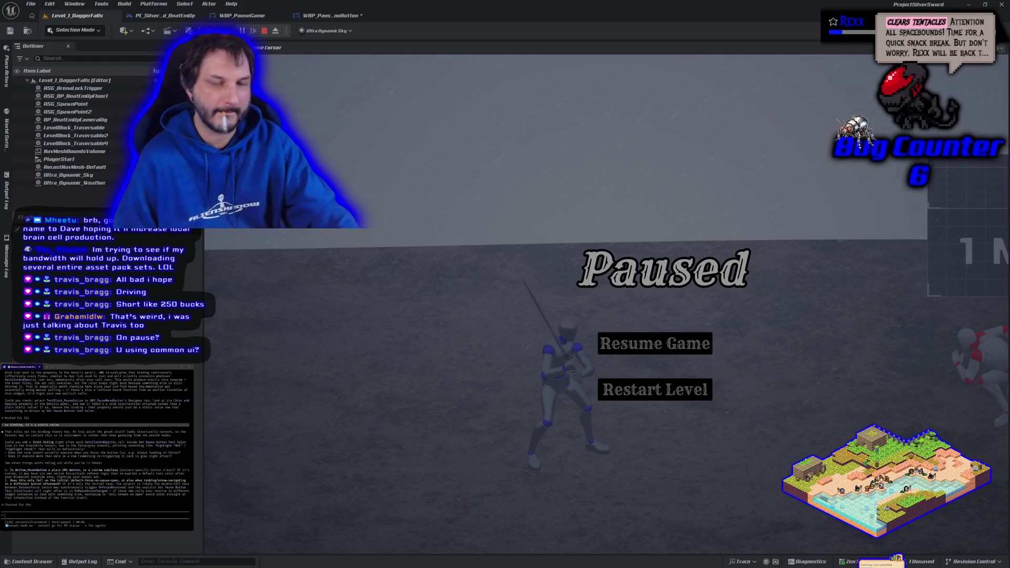
key(Escape)
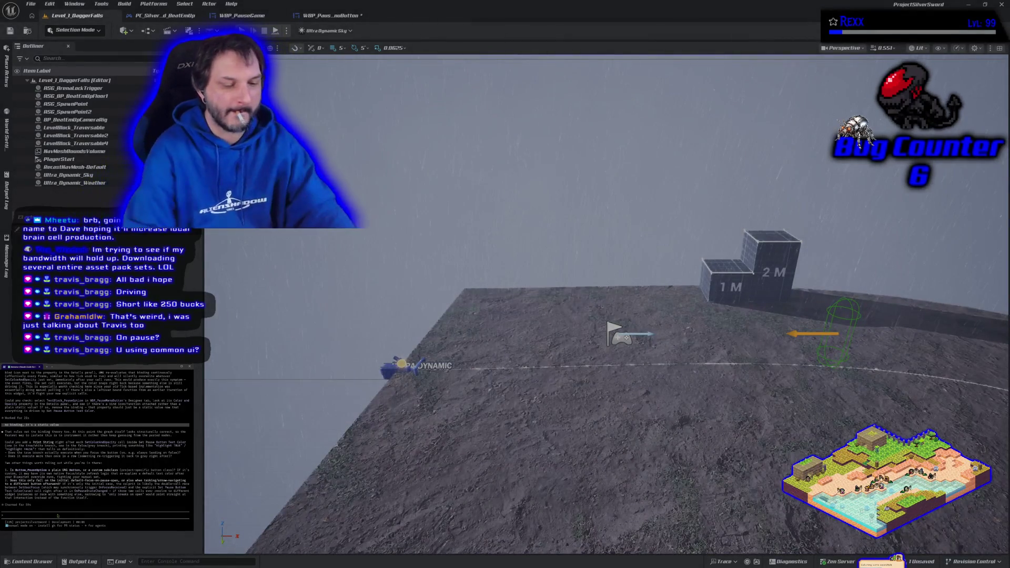
Tell the assistant the down-arrow test printed 'false', then return to PC_SilverSword_BeatEmUp.
text(w)
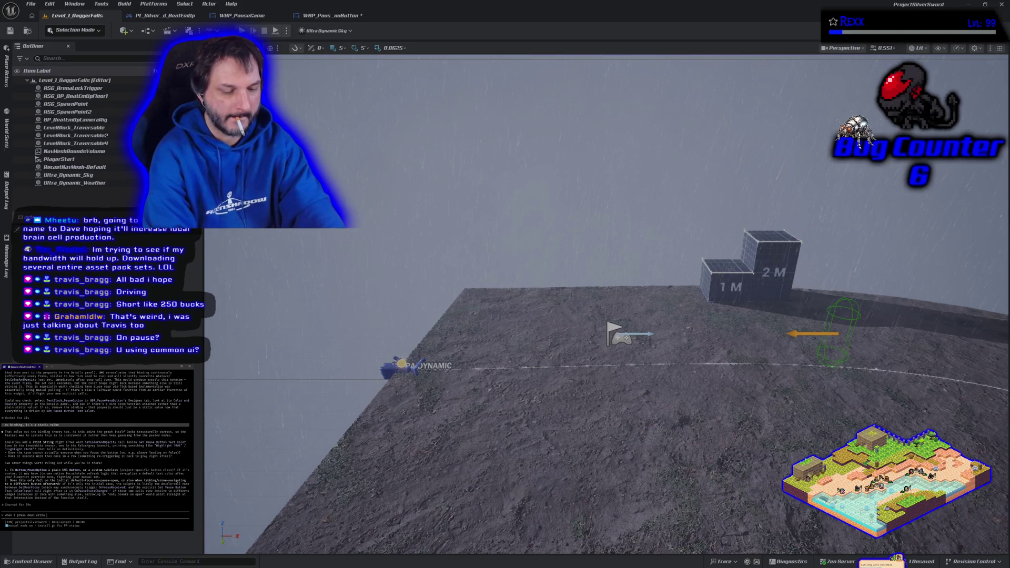
text(hat it says server false)
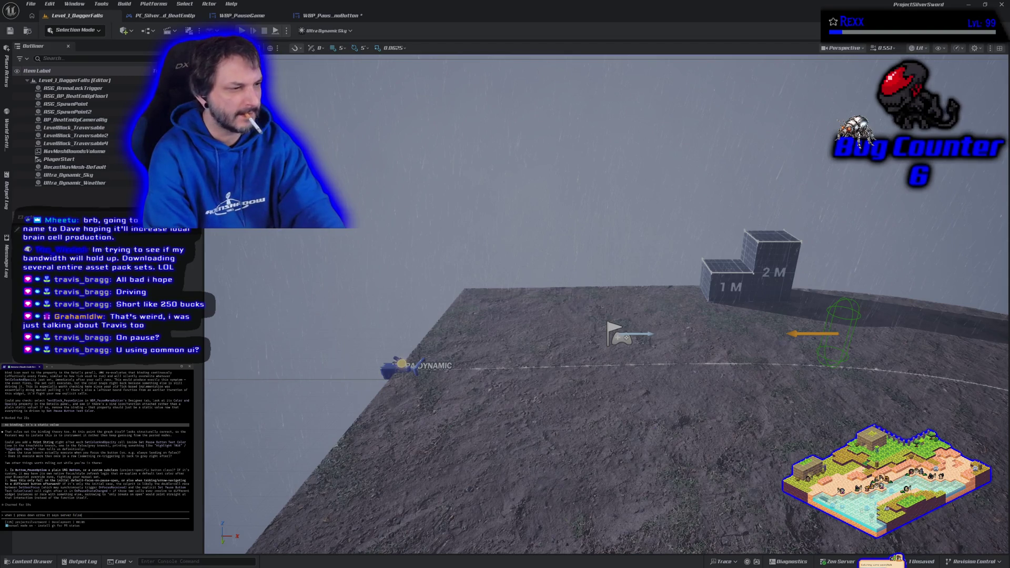
key(Return)
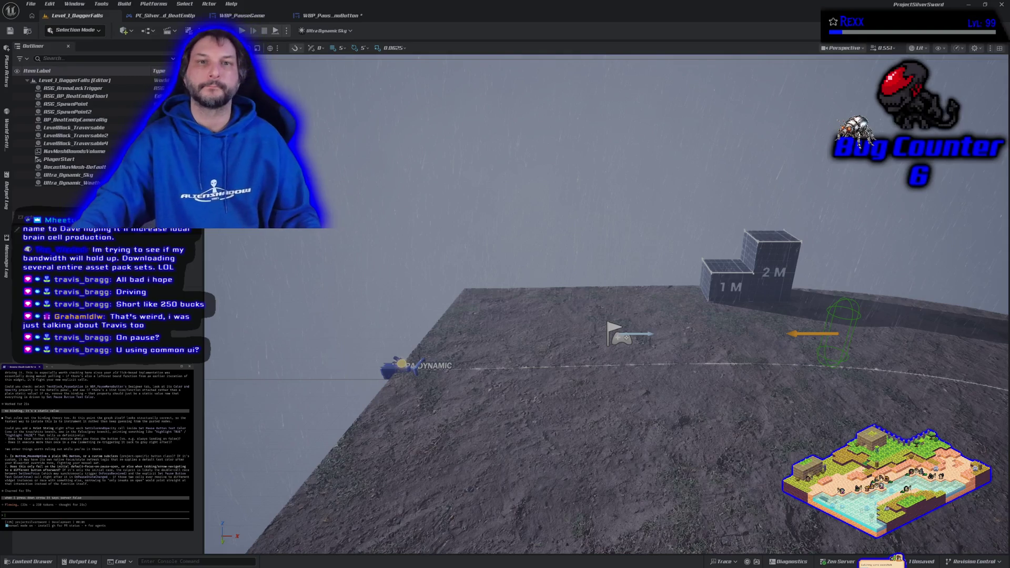
click(165, 15)
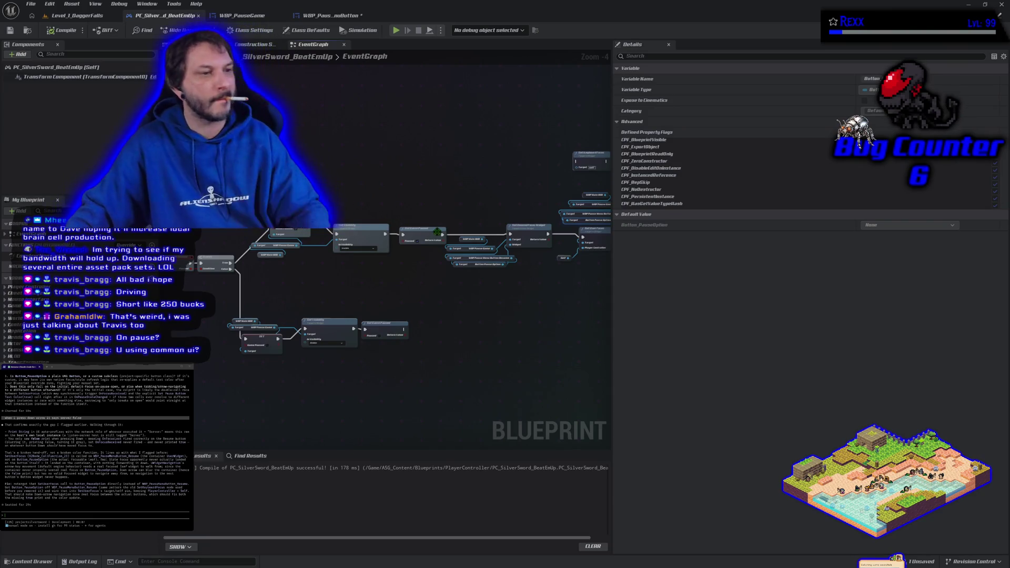
Rewire Set Pause Button Text Color's Target to the WBP Pause Menu Button Resume reference.
scroll(406, 294, up, 5)
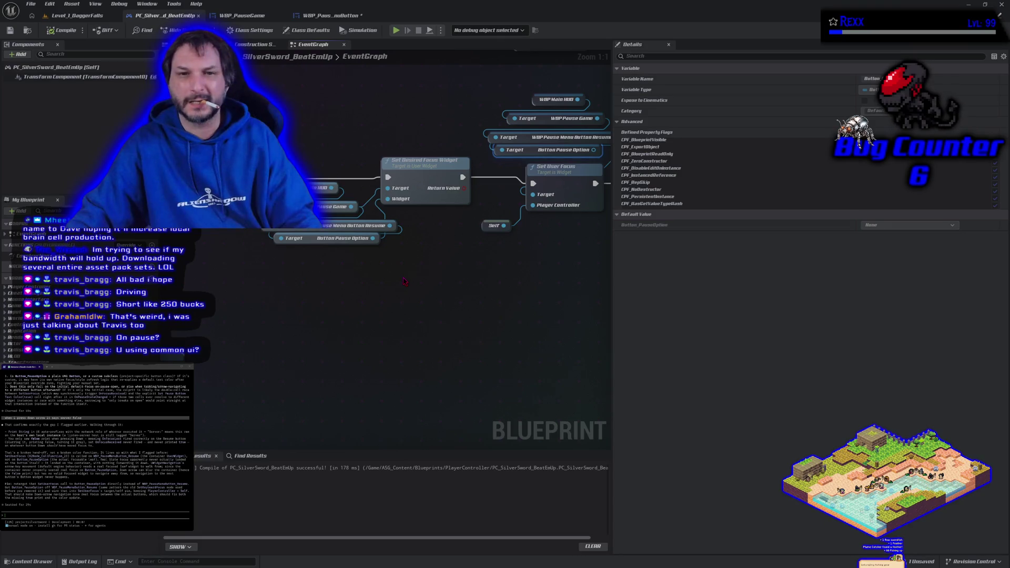
drag(534, 208, 324, 240)
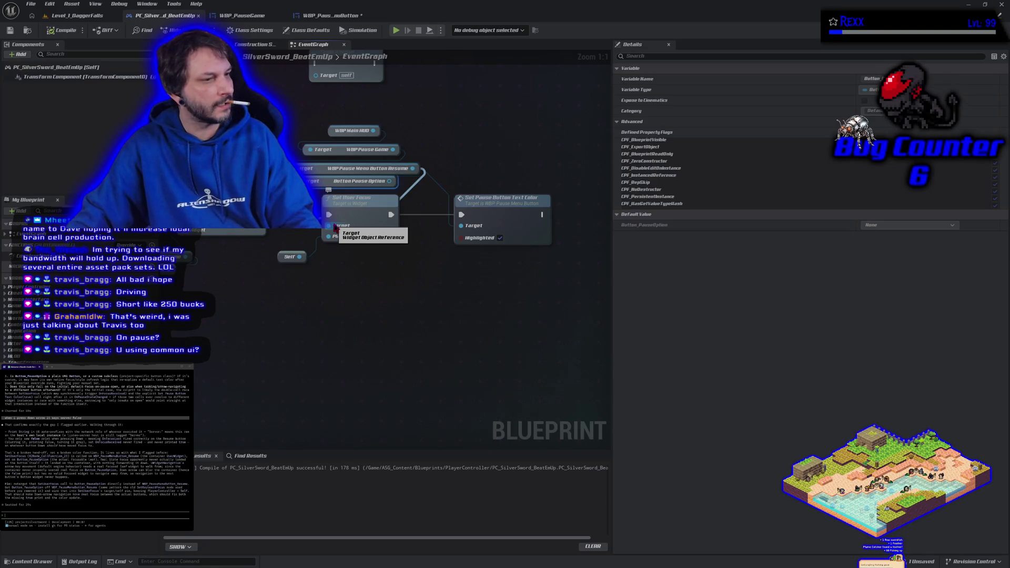
alt+click(336, 228)
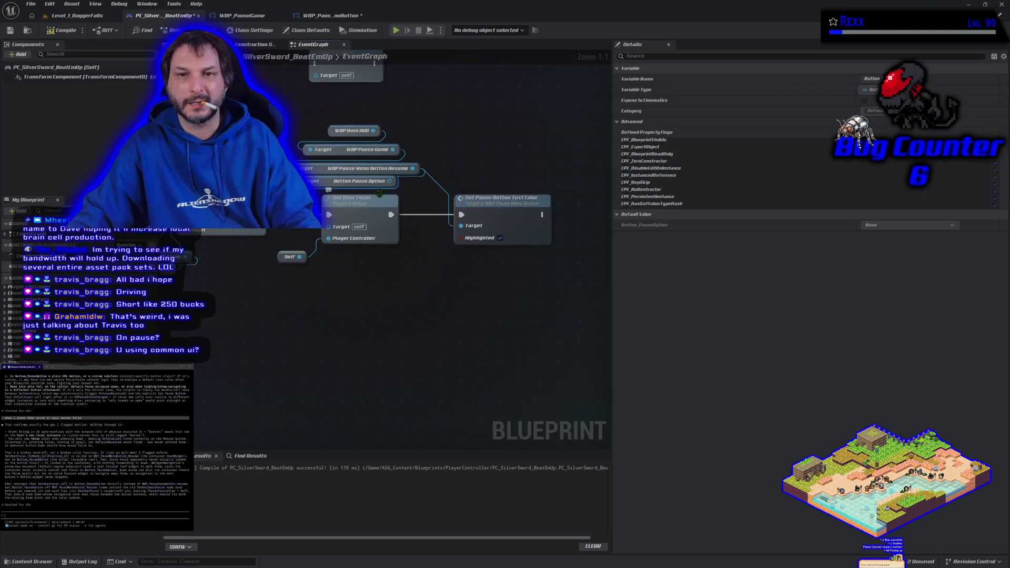
key(ctrl+z)
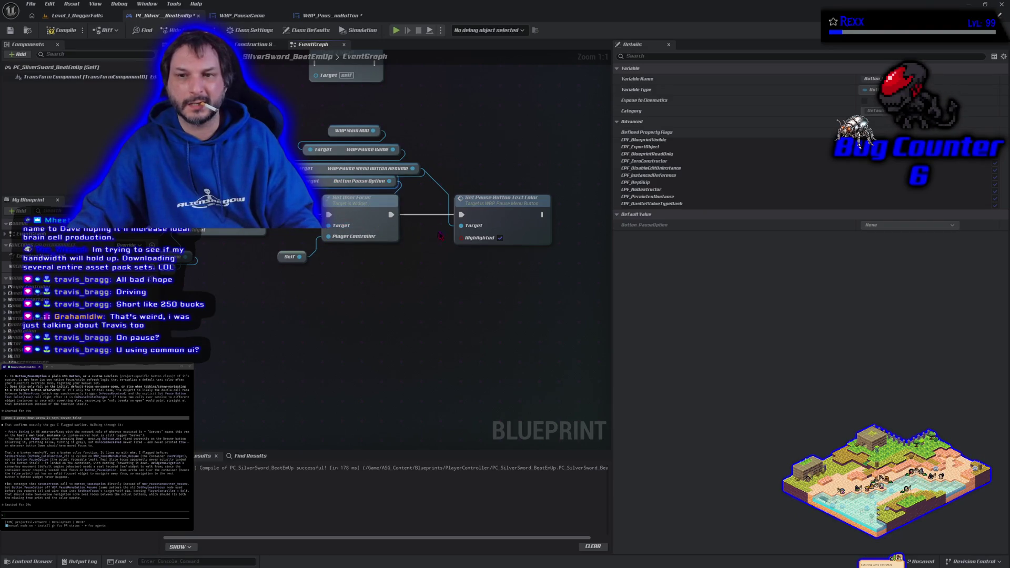
mouse_move(460, 228)
mouse_down()
mouse_move(390, 195)
mouse_move(399, 188)
mouse_move(459, 226)
mouse_up()
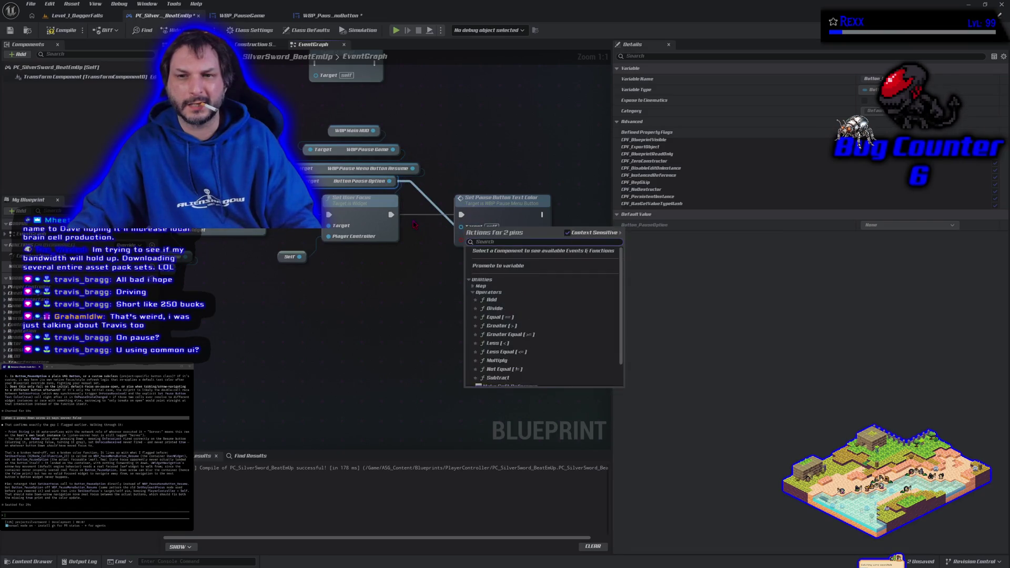
click(431, 158)
mouse_move(413, 168)
mouse_down()
mouse_move(529, 190)
mouse_move(473, 203)
mouse_move(484, 224)
mouse_move(463, 229)
mouse_up()
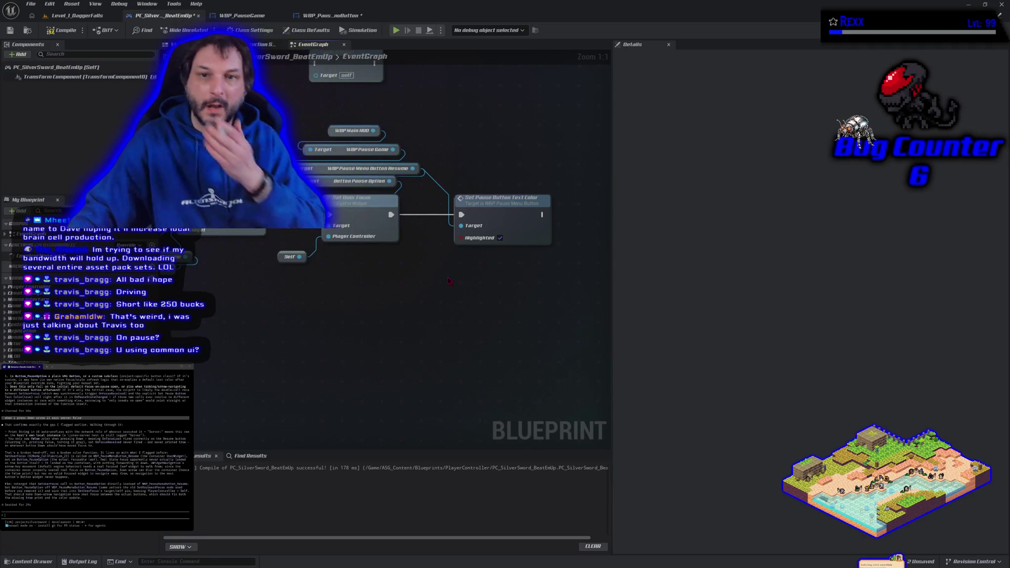
Compile and save the player controller, then review the OnPauseStateChanged and focus nodes.
scroll(285, 303, down, 2)
drag(299, 307, 318, 307)
key(ctrl+s)
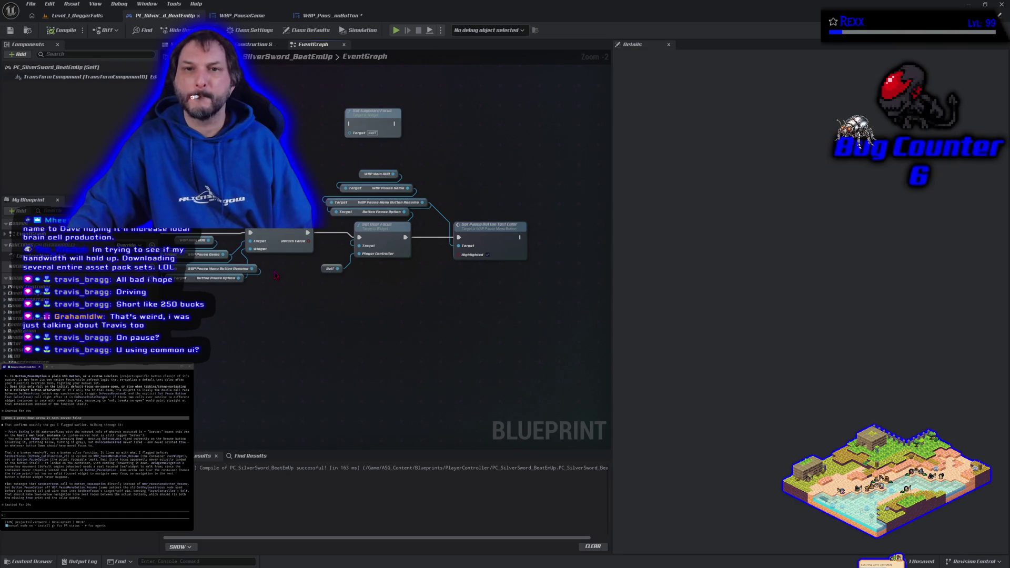
mouse_move(251, 323)
mouse_down()
mouse_move(247, 174)
mouse_move(252, 132)
mouse_move(267, 128)
mouse_up()
mouse_move(310, 421)
mouse_down()
mouse_move(305, 379)
mouse_move(284, 358)
mouse_move(312, 300)
mouse_move(266, 300)
mouse_up()
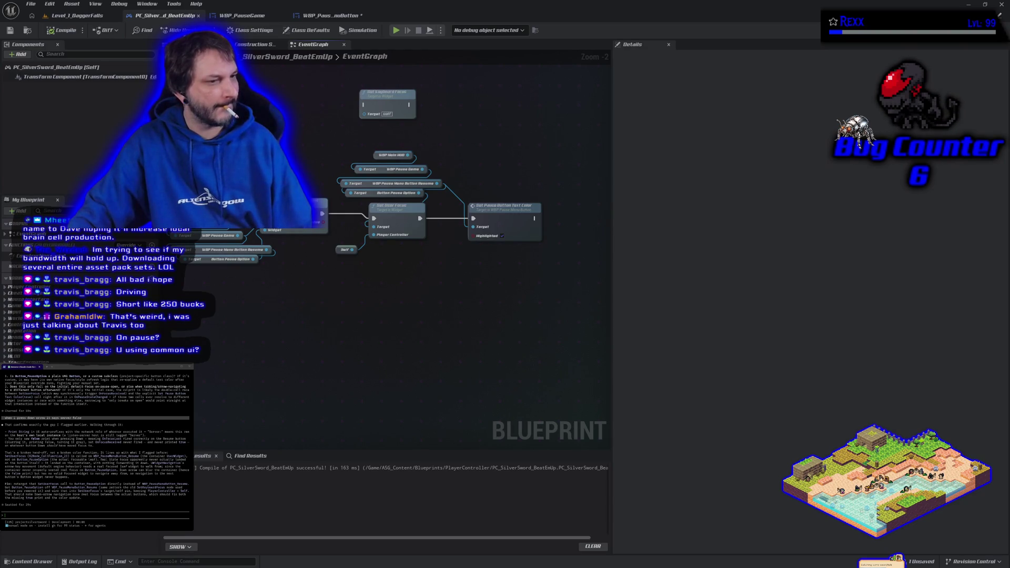
Play-test Level_1_DaggerFalls, open the pause menu with P, then stop.
click(73, 15)
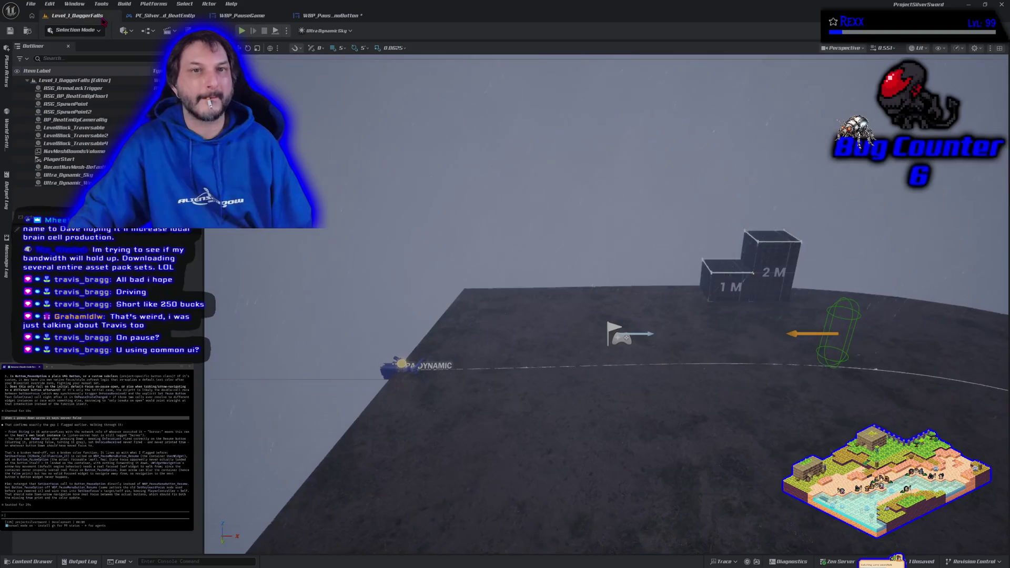
click(247, 32)
key(p)
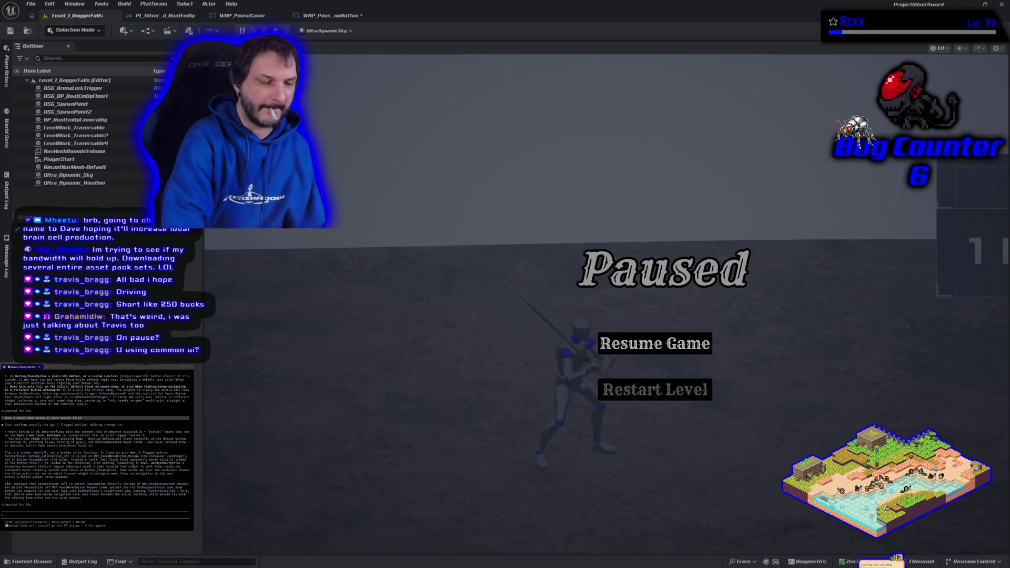
key(Escape)
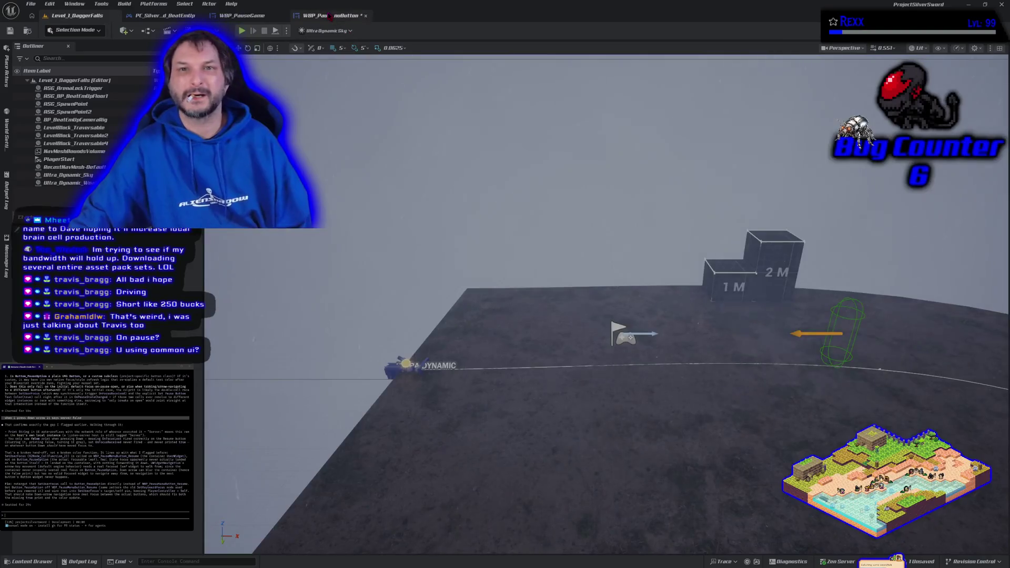
Save WBP_PauseMenuButton and return to the player controller's Set User Focus and text color nodes.
click(329, 15)
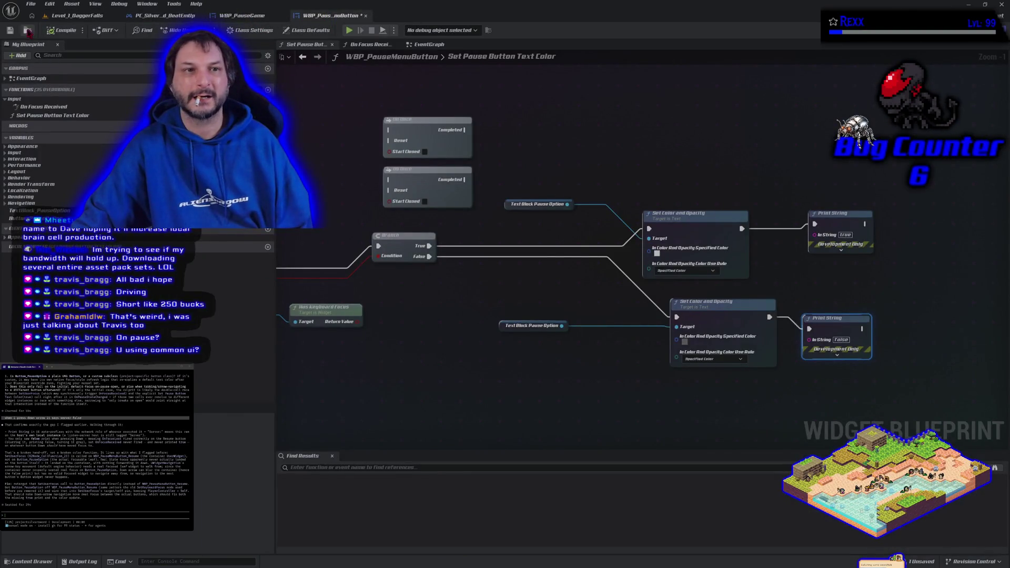
click(10, 30)
click(245, 15)
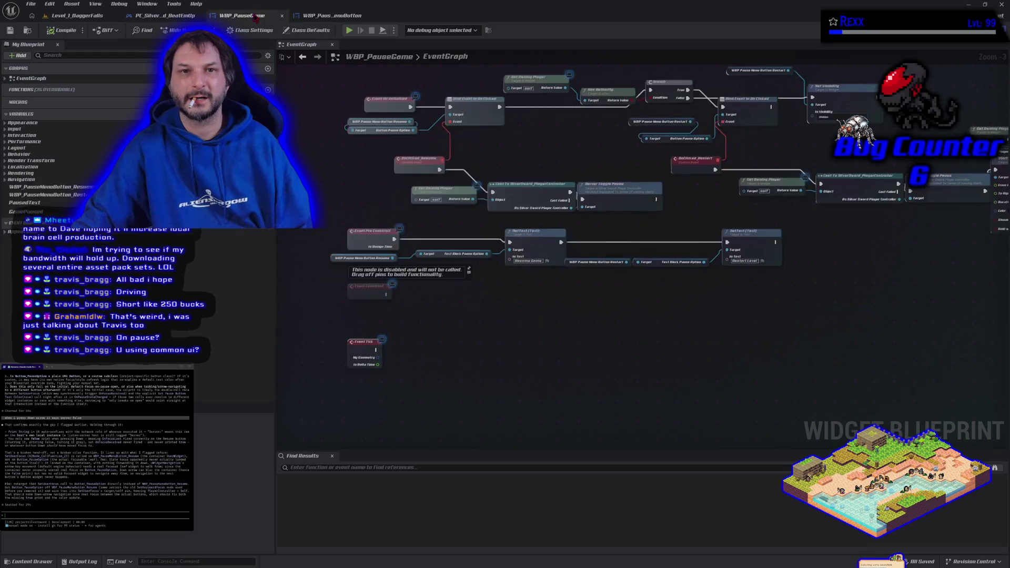
click(185, 16)
drag(293, 316, 405, 327)
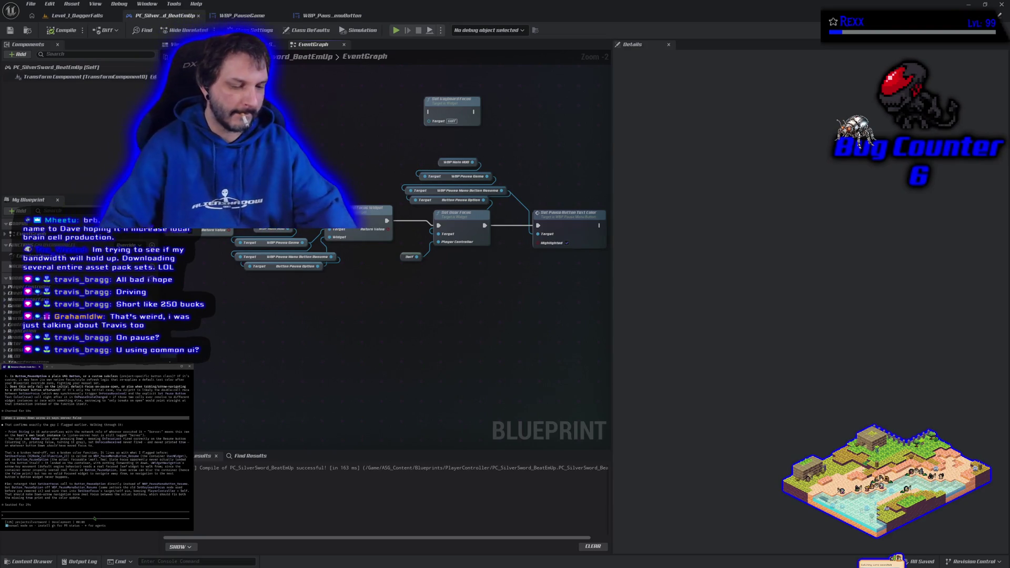
text(now d)
text(n't move off of re)
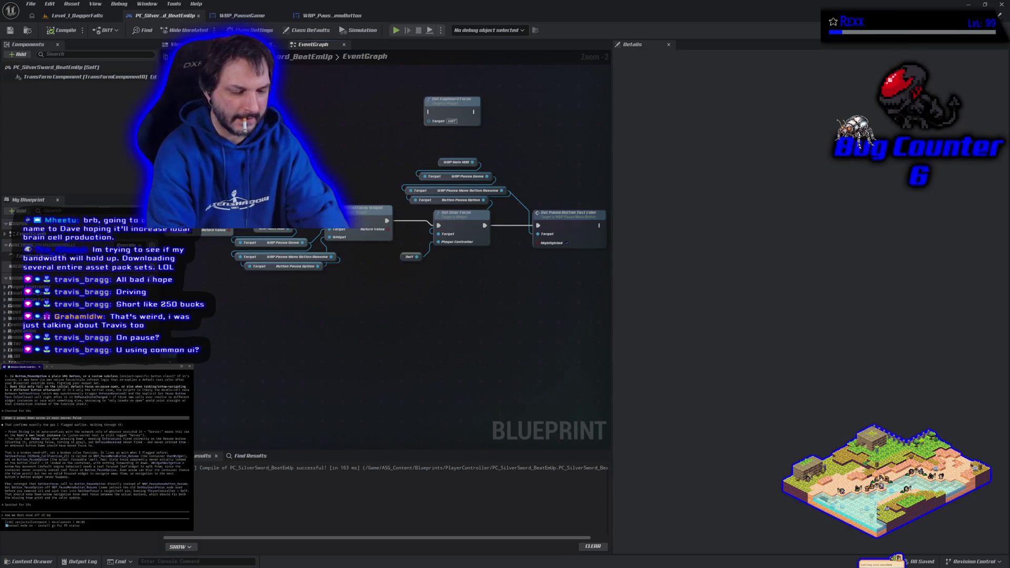
text(doesghlighted)
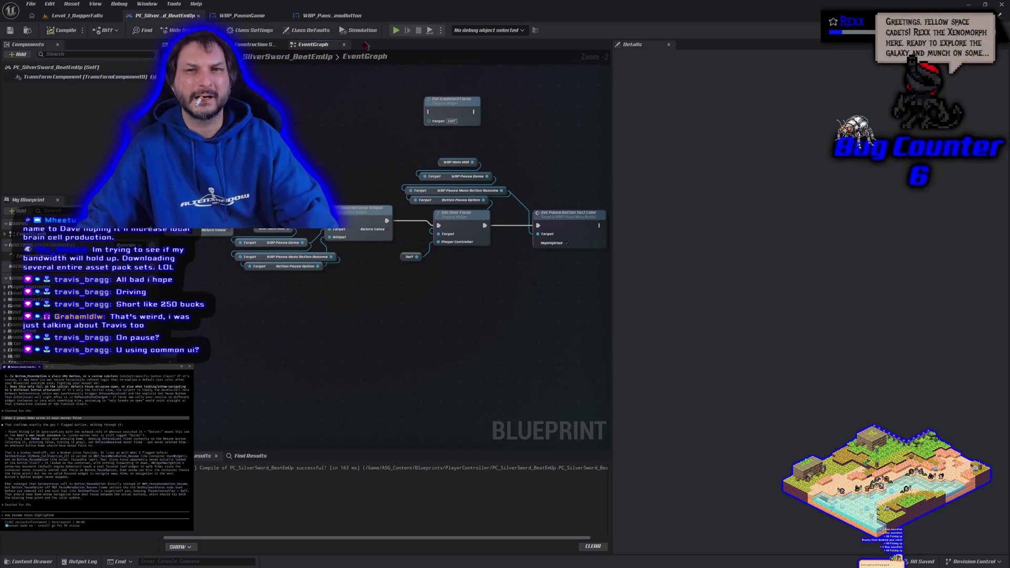
click(394, 31)
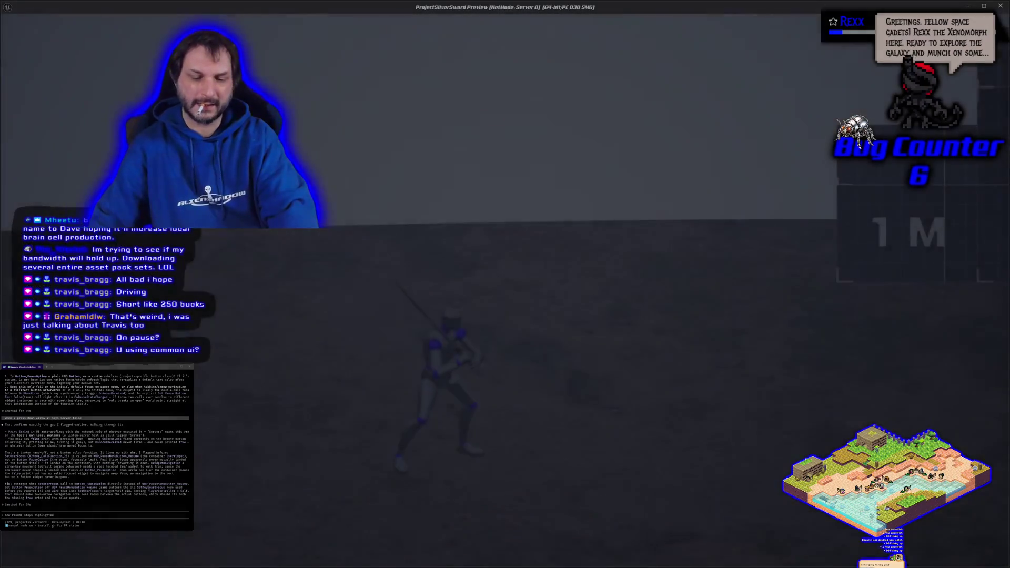
key(Escape)
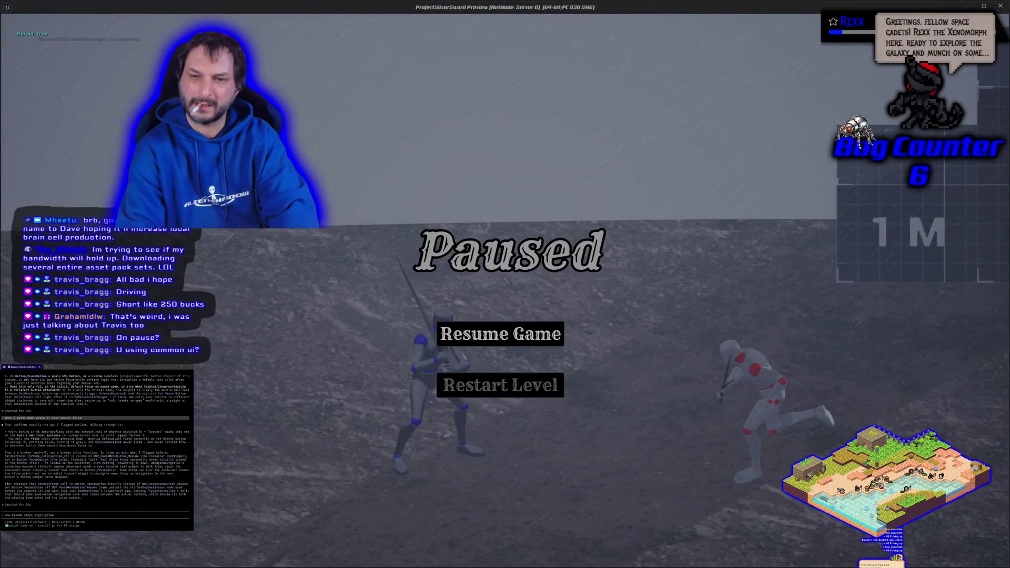
key(Down)
key(Return)
key(Escape)
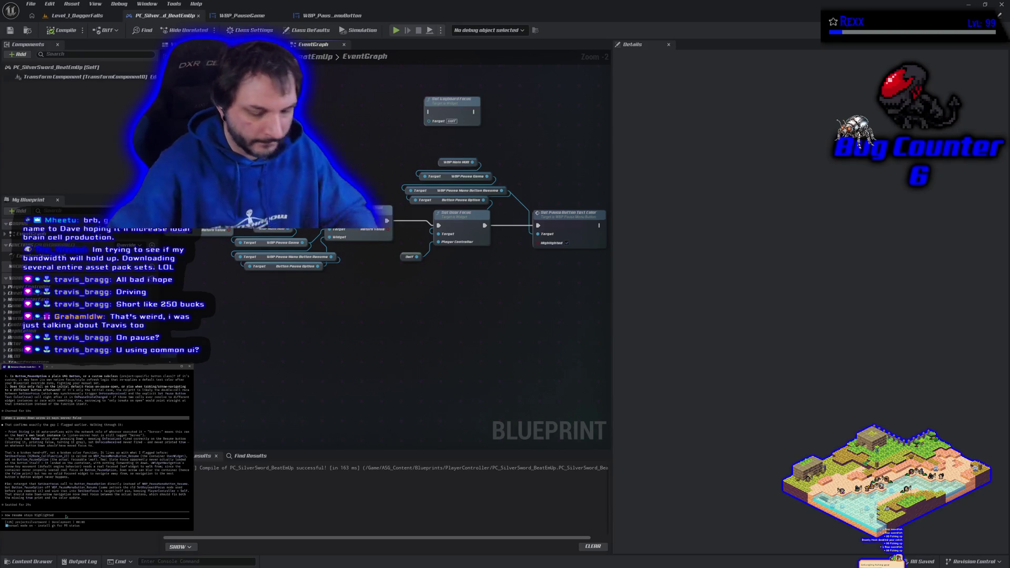
text(, but if i press enter the restart level clicks. so were changing focus)
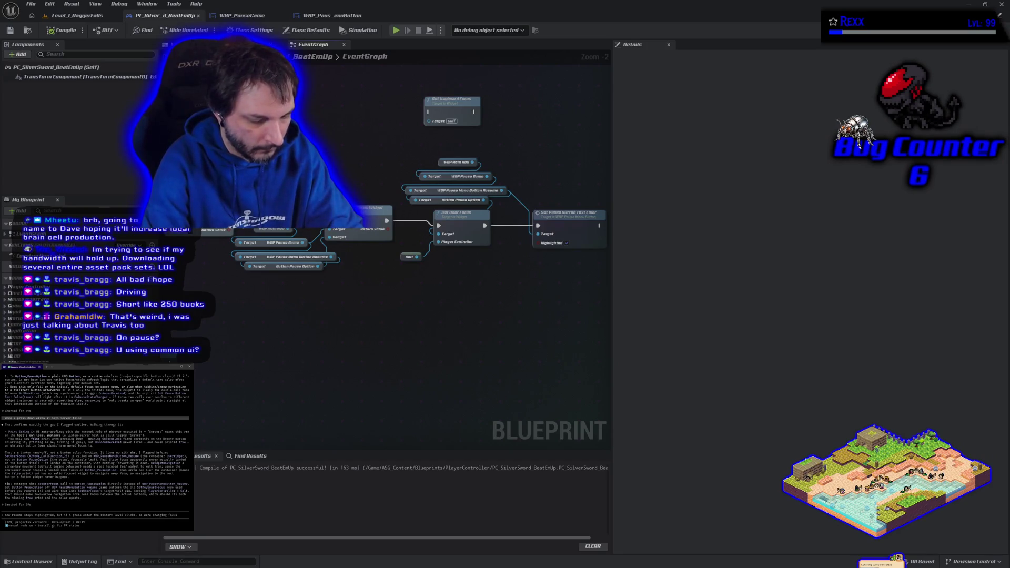
text( but its not)
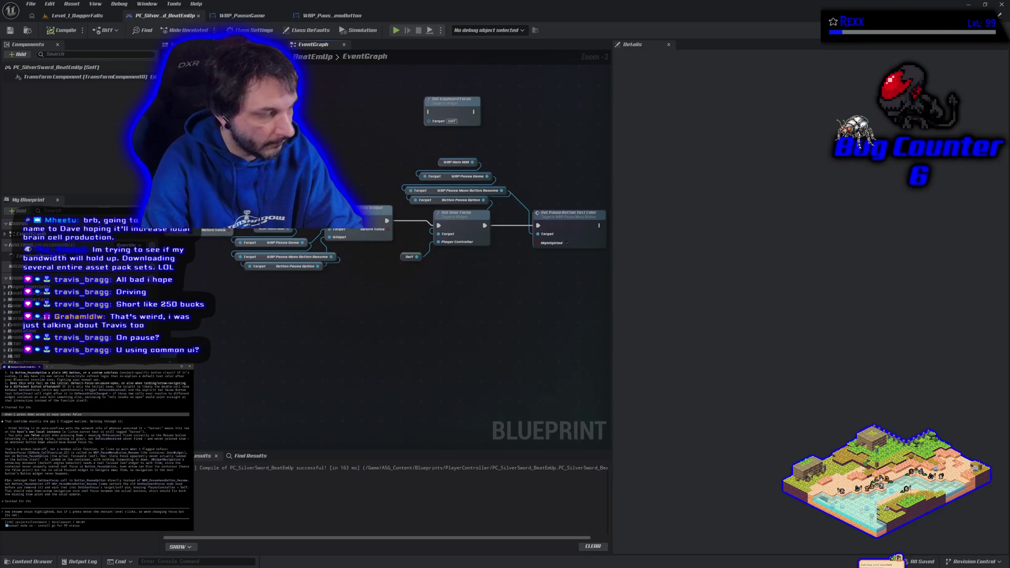
text(light)
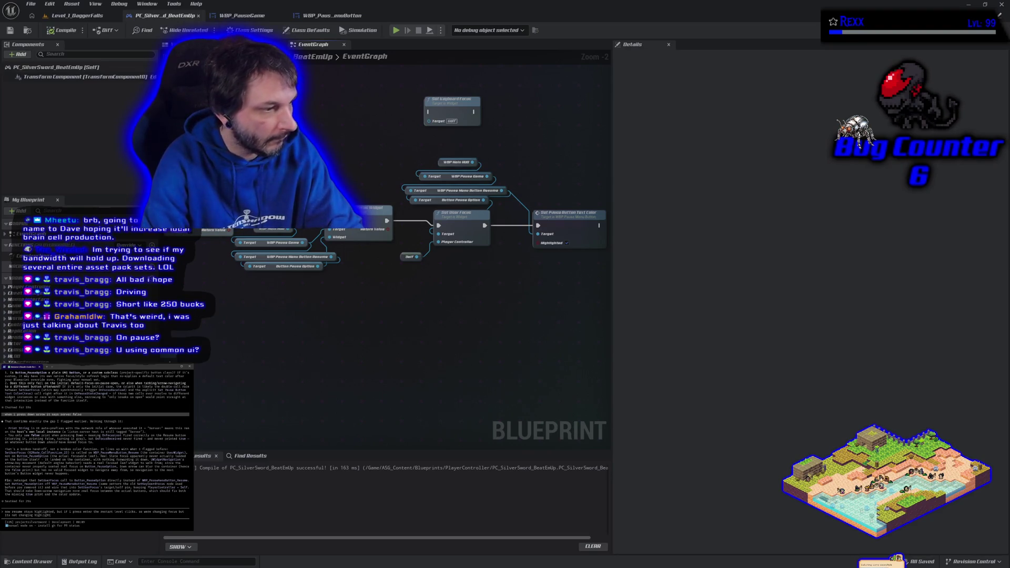
key(Return)
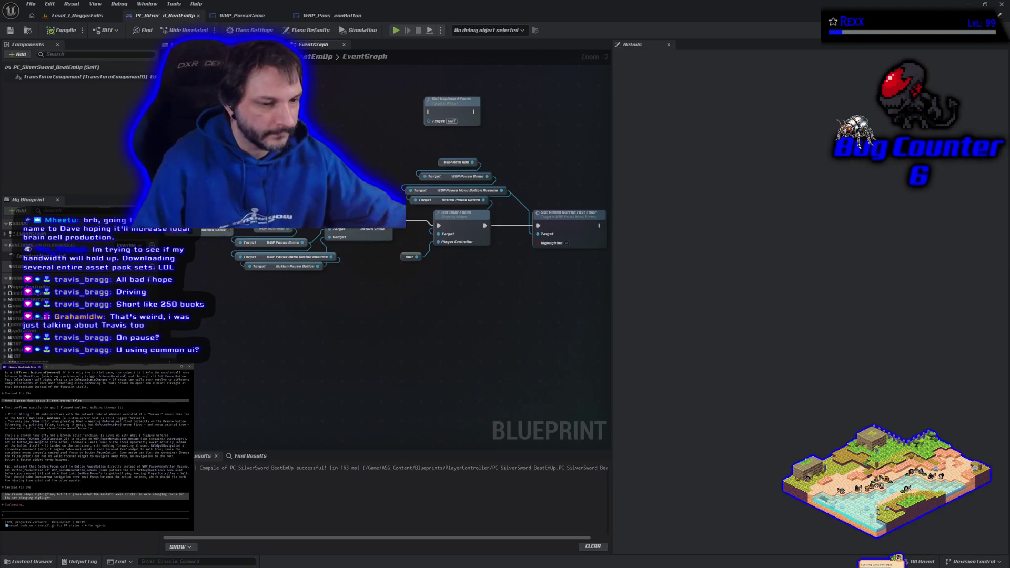
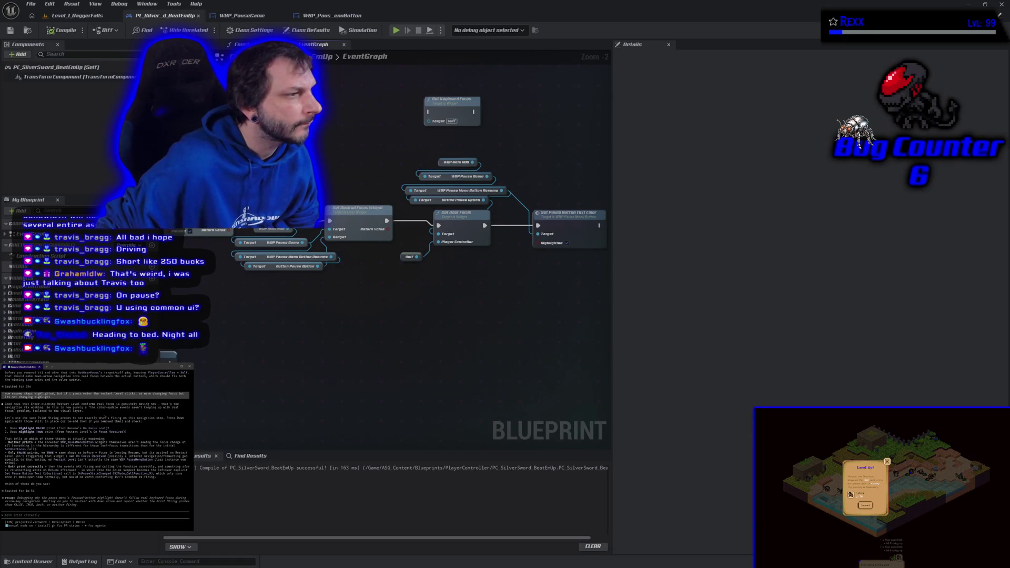
Play the Level_1_DaggerFalls level, bring up the Paused menu, then stop the play session.
click(67, 16)
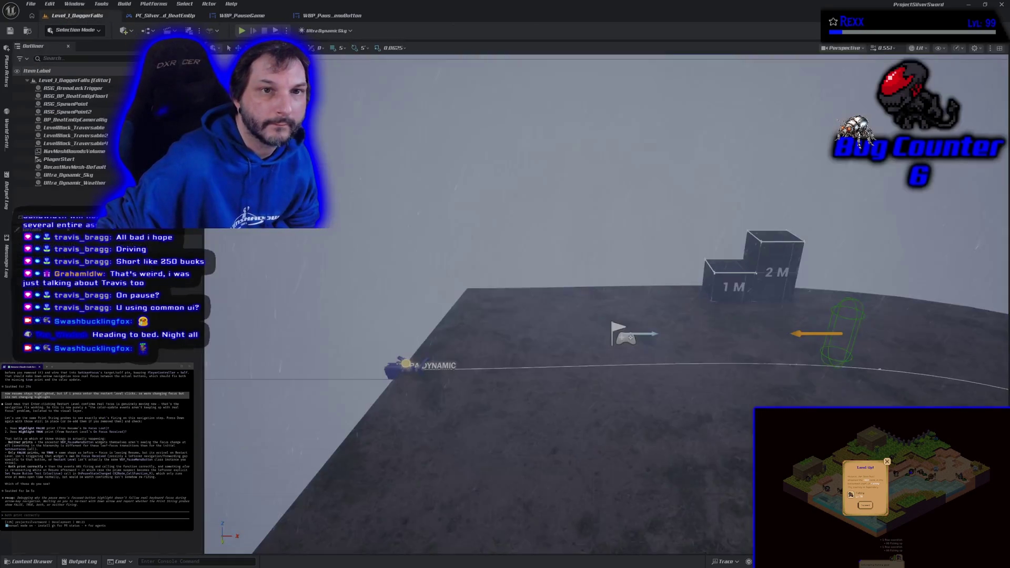
click(242, 31)
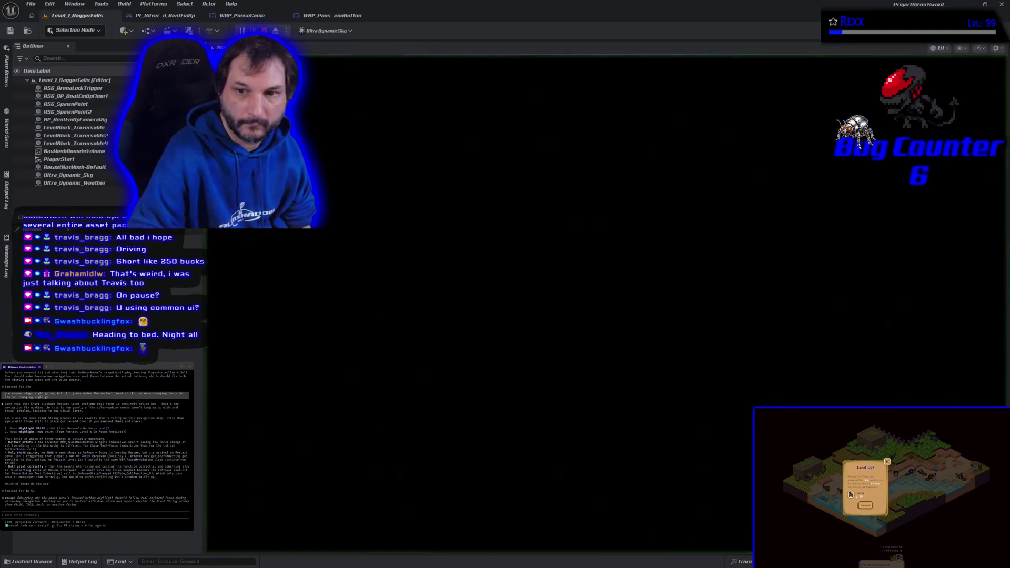
key(Escape)
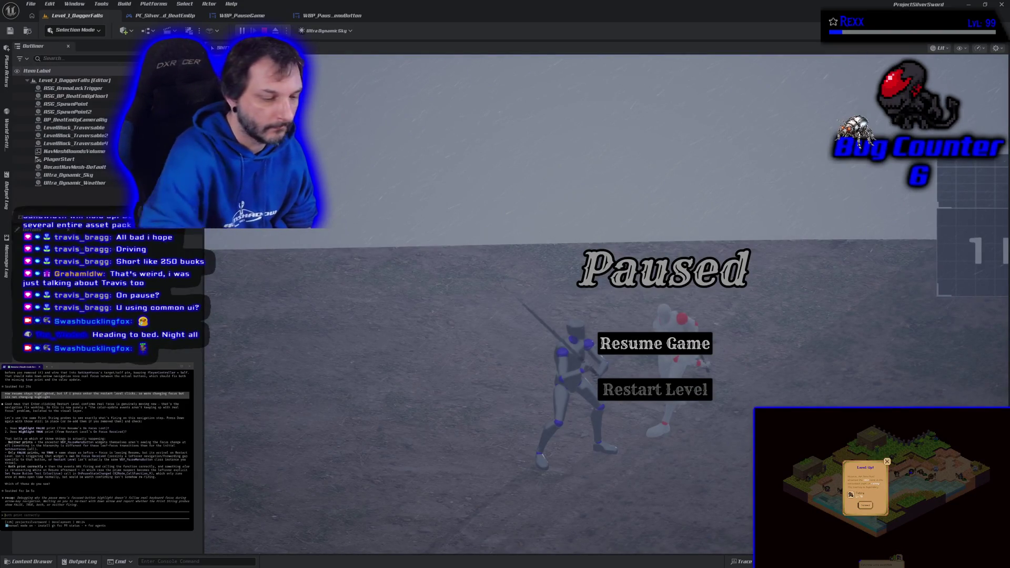
key(Escape)
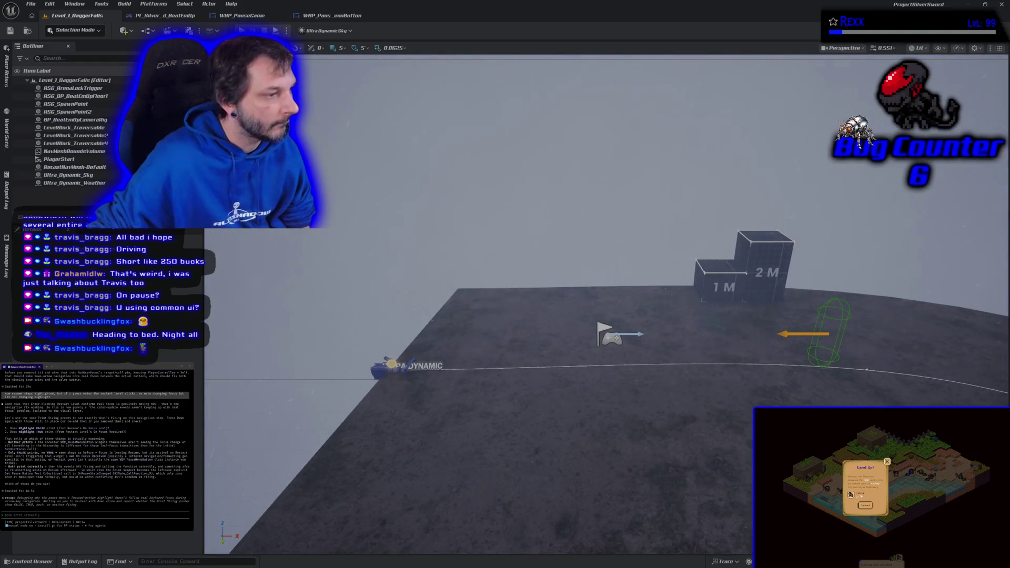
Tell the terminal assistant that nothing fires when pressing the down arrow.
text(noth)
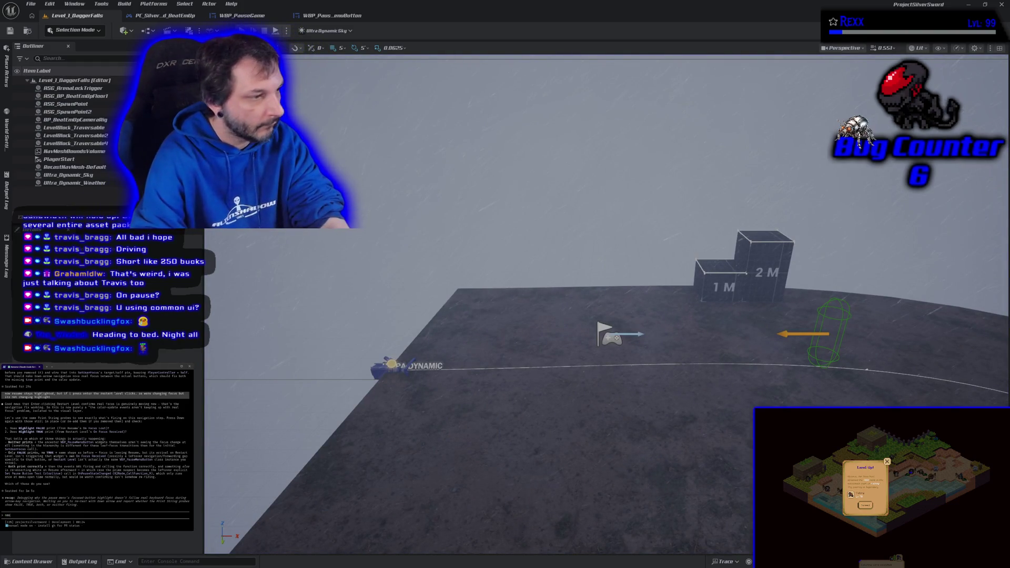
text(ing fire)
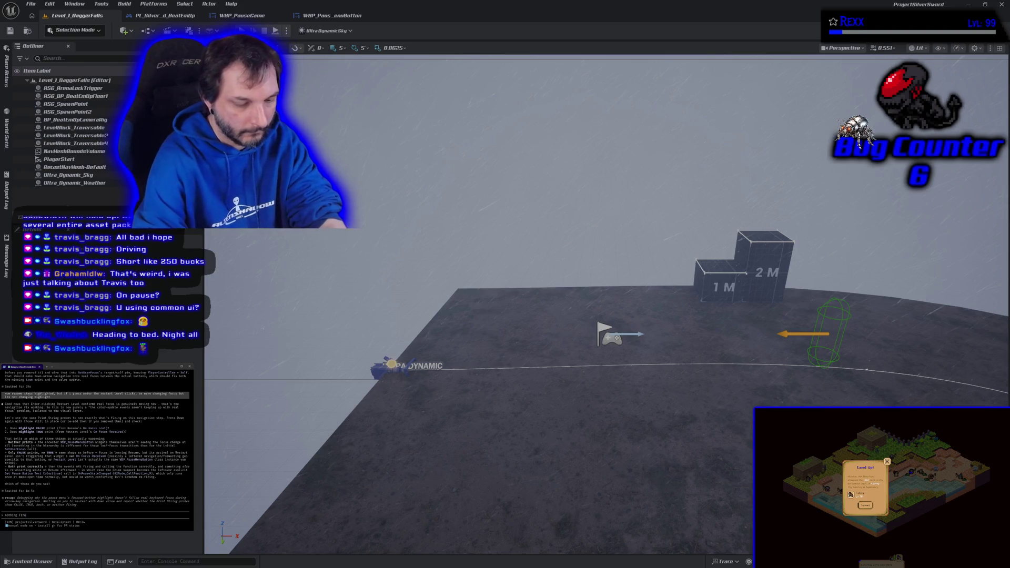
text(s when i press down arrow)
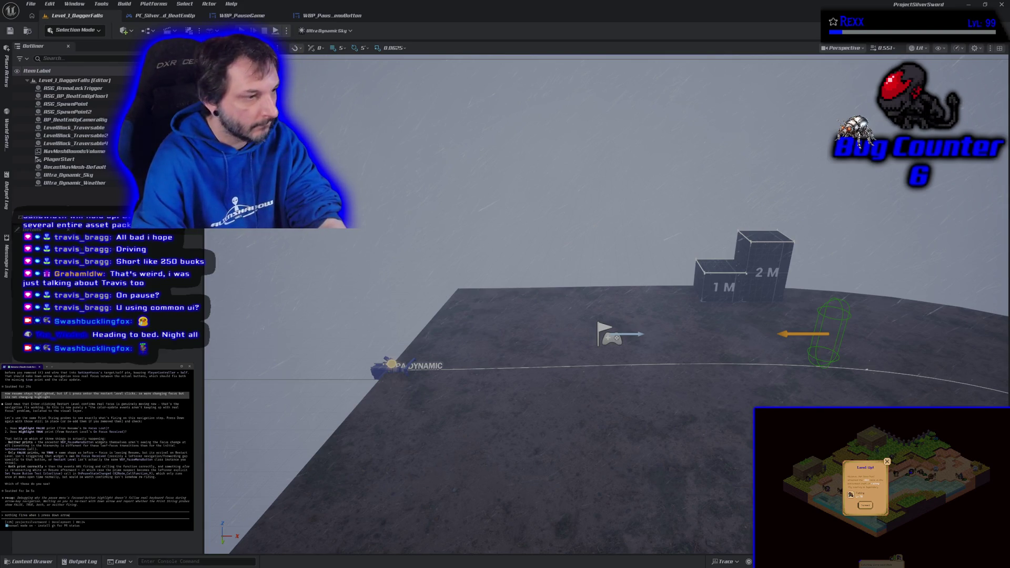
key(Return)
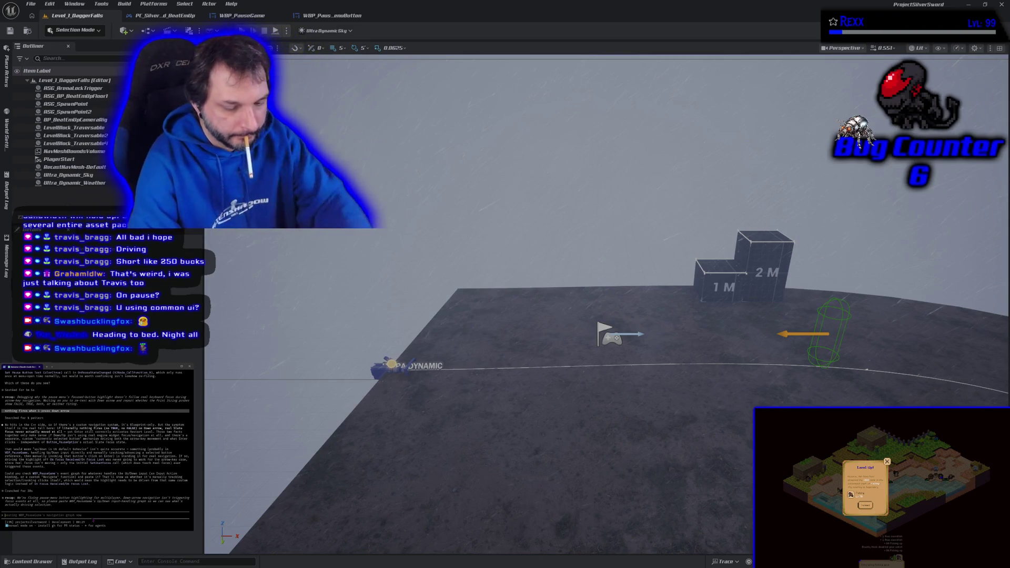
Start typing a follow-up note to the assistant about the default input behaviour.
text(ok)
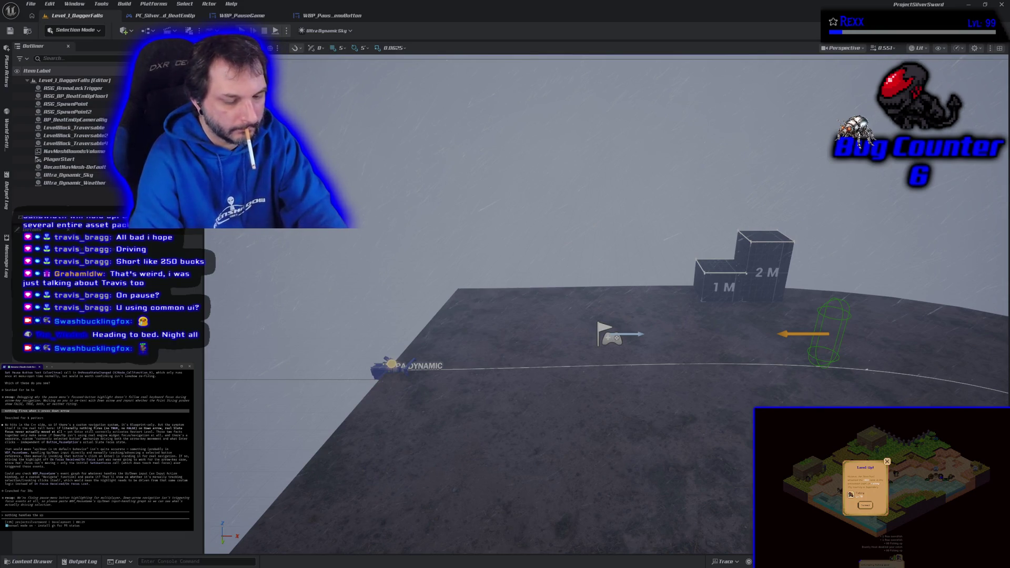
text(t)
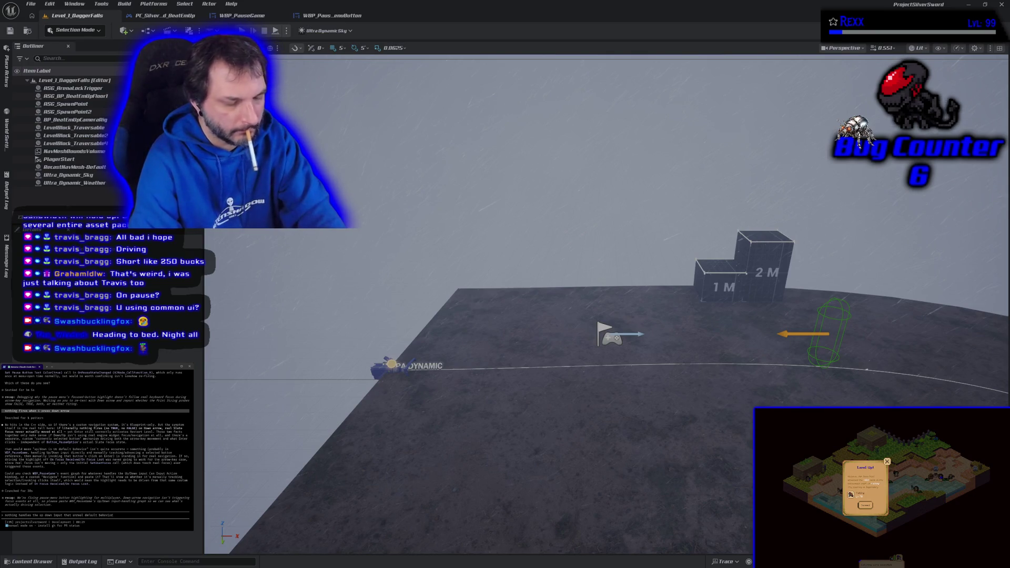
Finish the follow-up note and send it to the coding assistant.
text(told you thi)
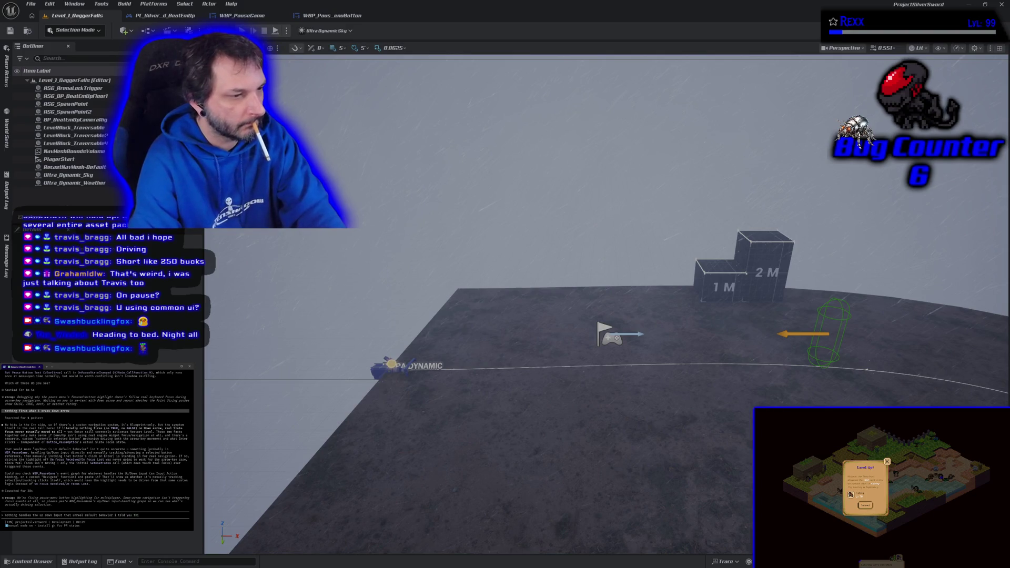
text(s.)
key(Return)
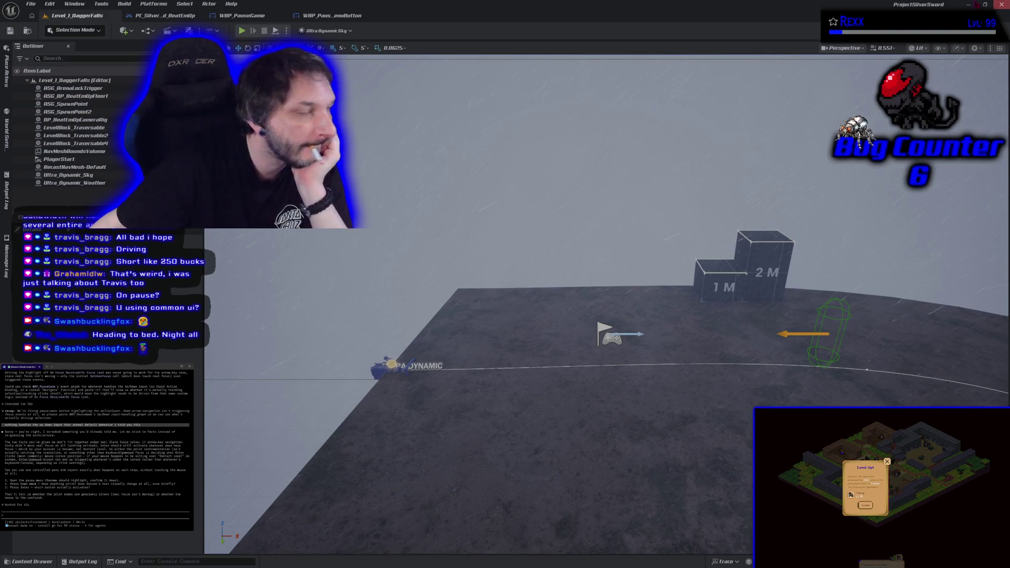
mouse_move(392, 198)
mouse_down()
mouse_move(393, 211)
mouse_move(392, 190)
mouse_move(392, 198)
mouse_up()
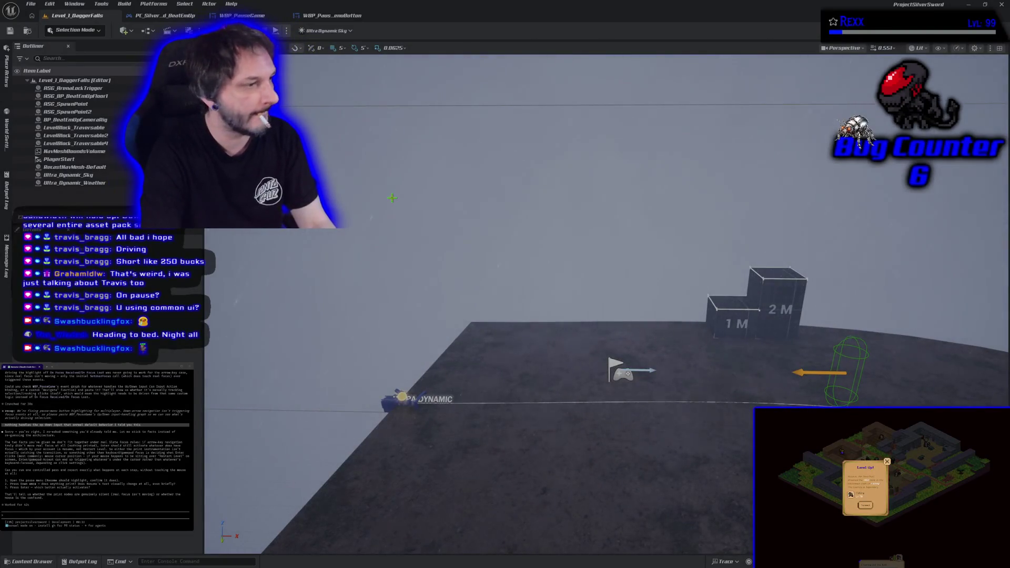
key(alt+p)
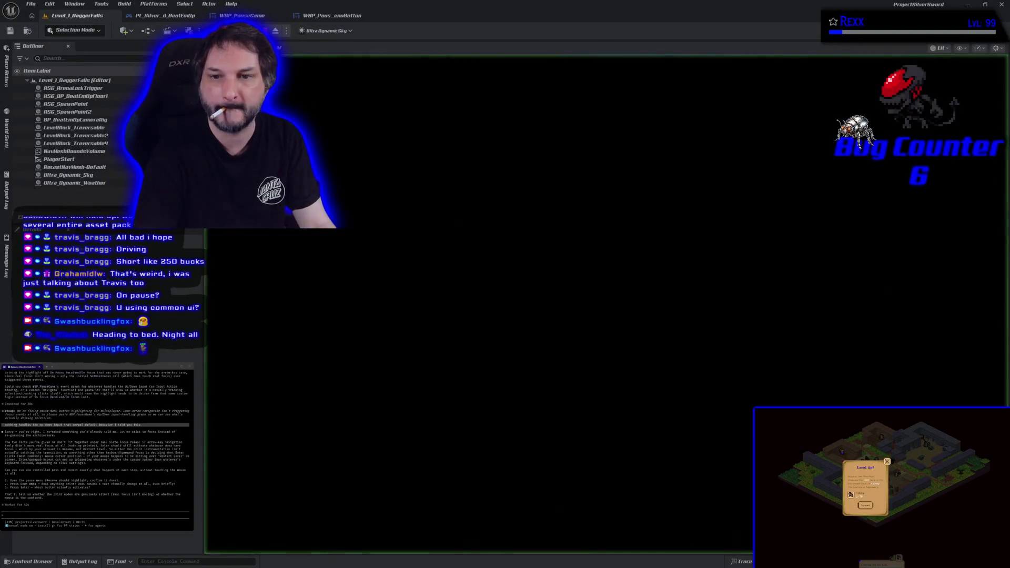
key(Escape)
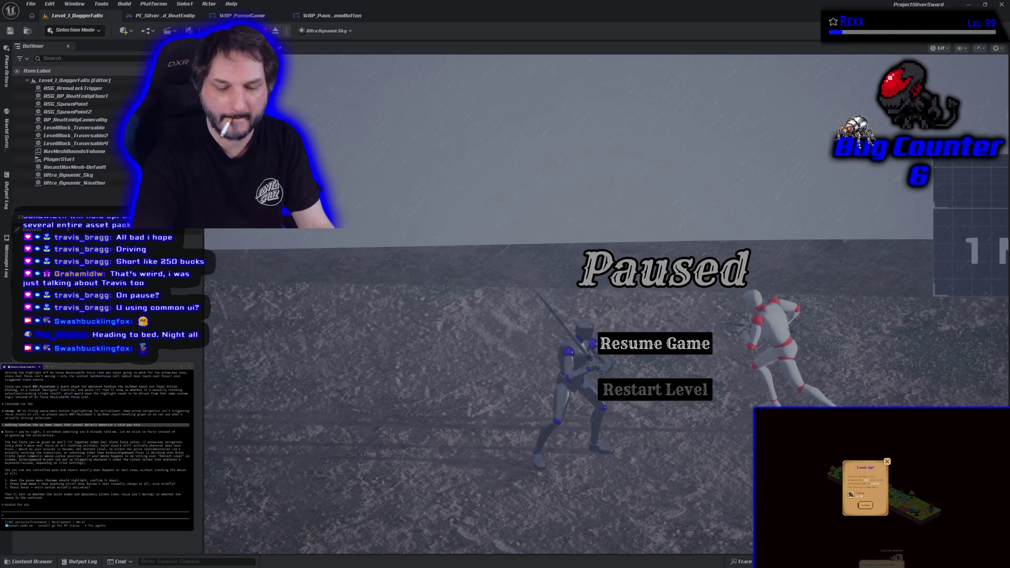
key(Down)
key(Return)
key(Escape)
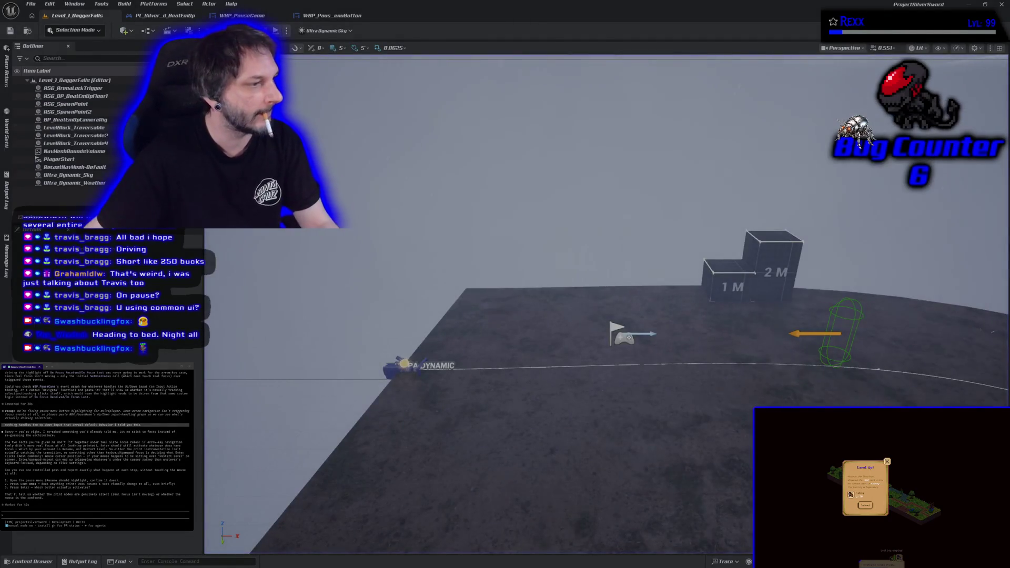
Report that pausing shows no highlight and pressing down does nothing, adding that the mouse isn't touched.
text(1)
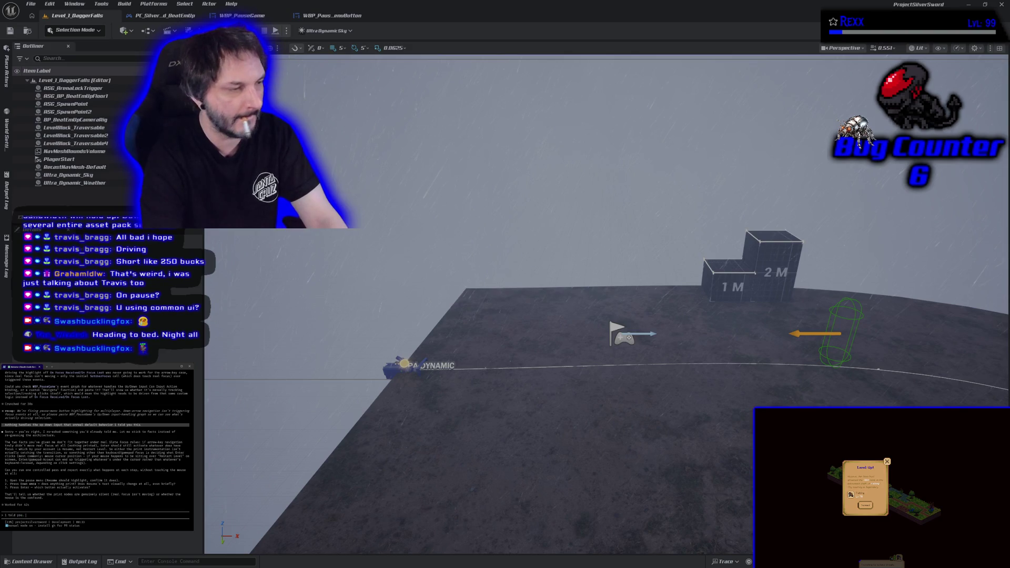
text( when I)
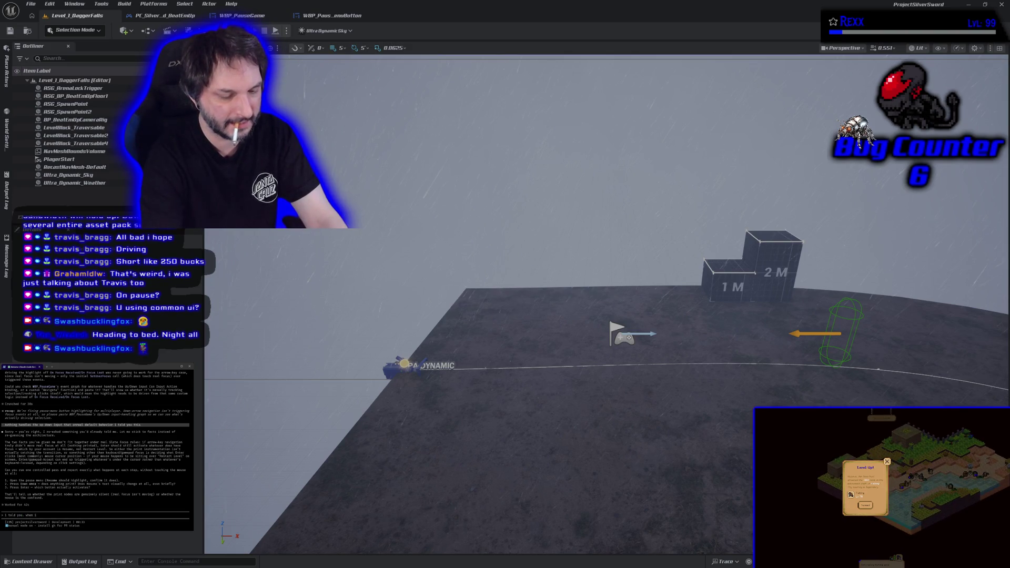
text( first pause resume is)
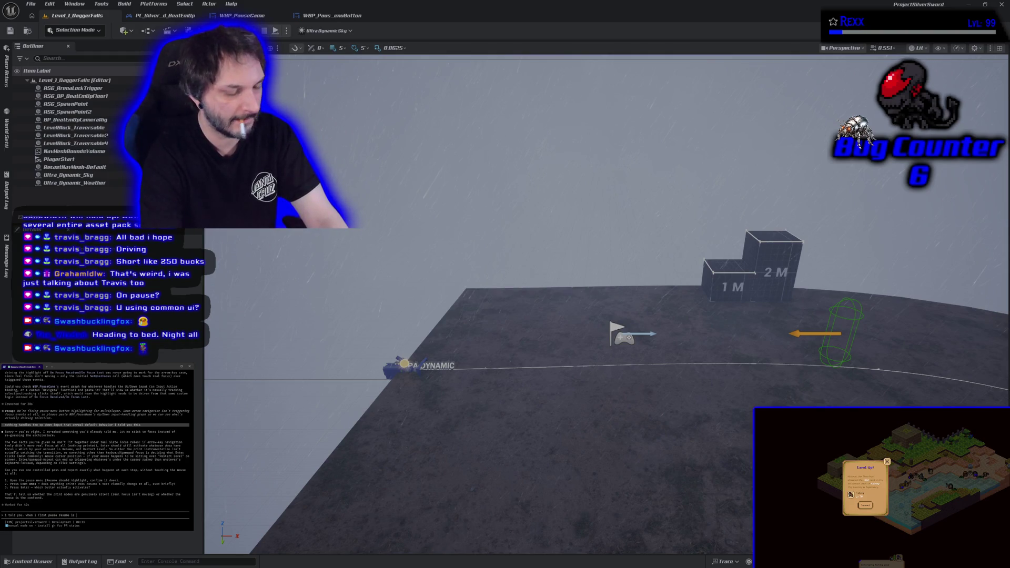
text( highlighted, and it prints server true. If I)
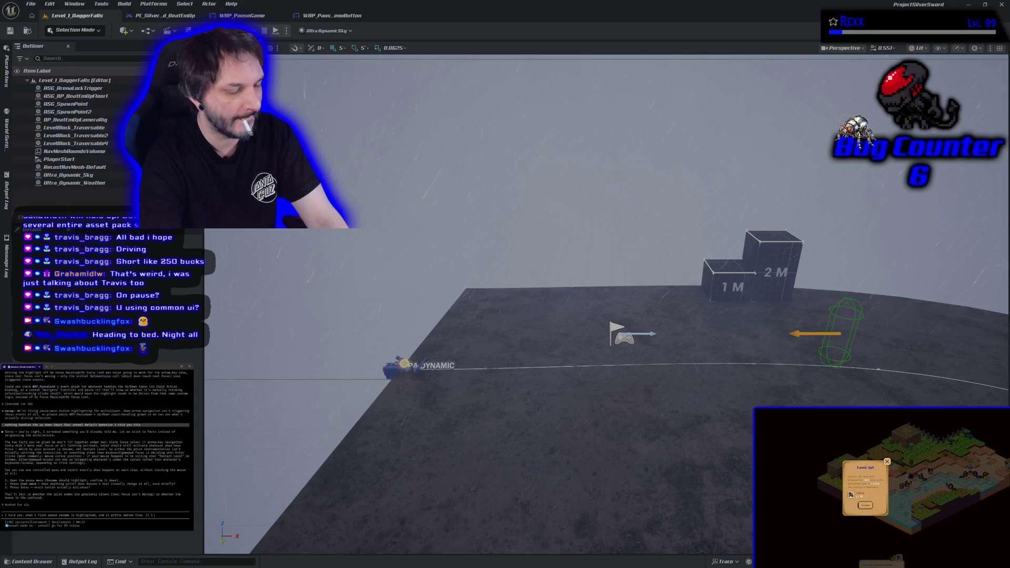
text(press down )
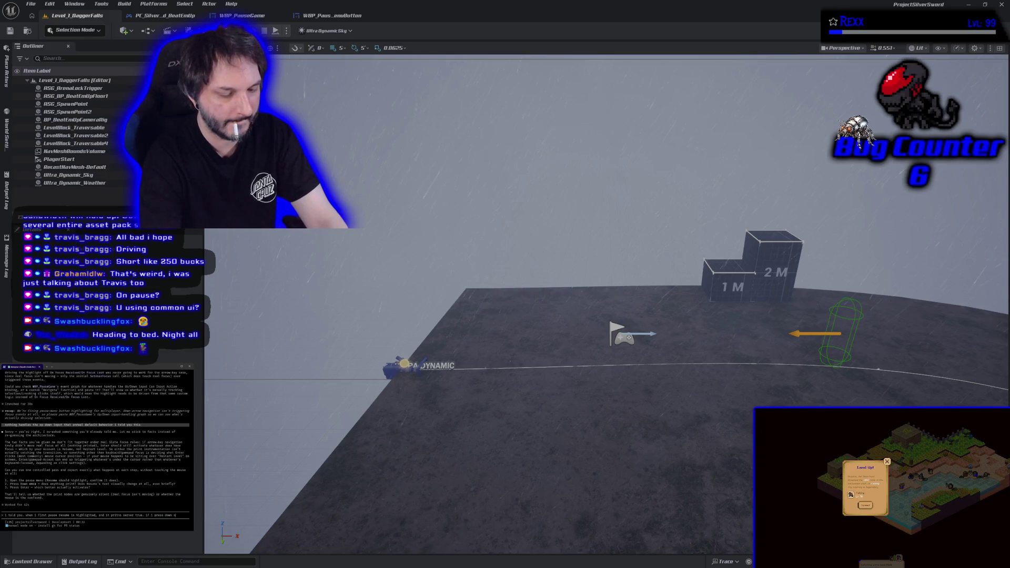
text(nothing prints but then if i hit enter restart)
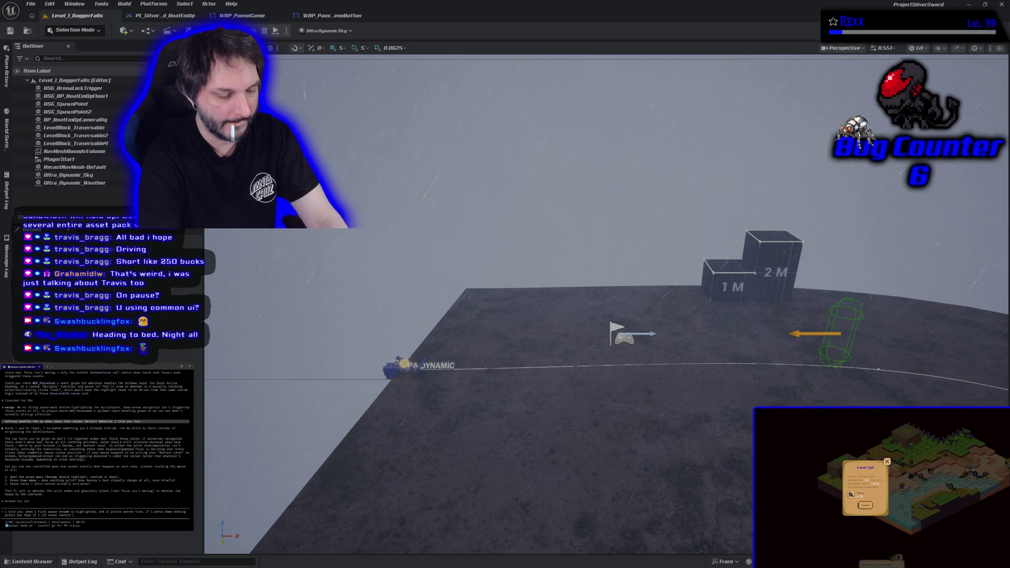
text((i)
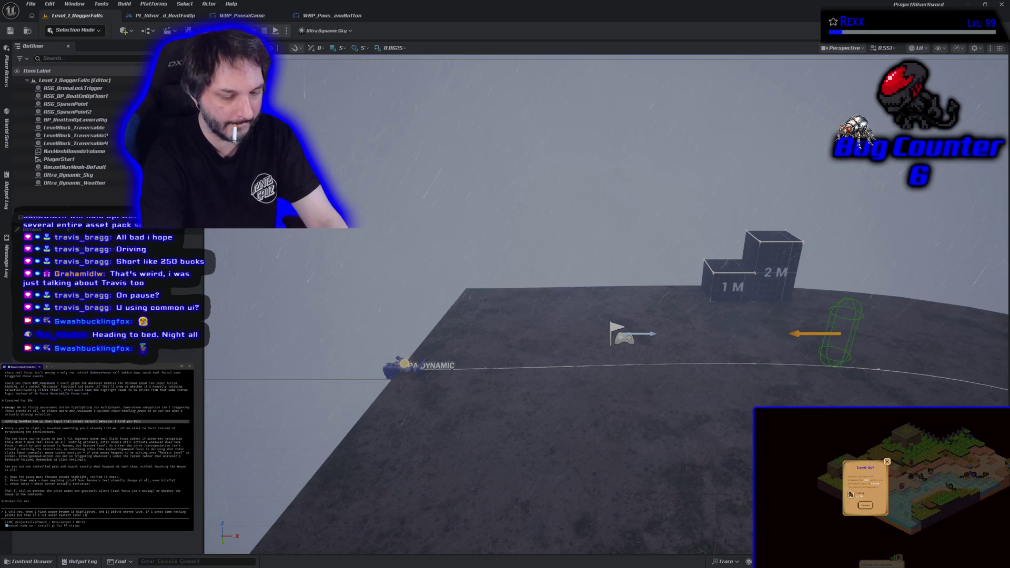
text(ne that sh)
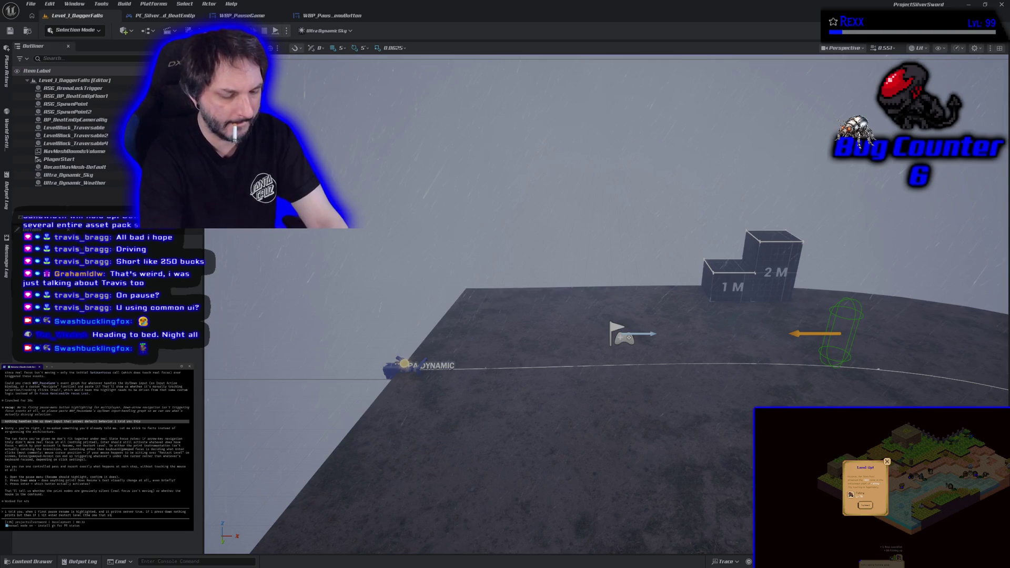
text(ould be highligh)
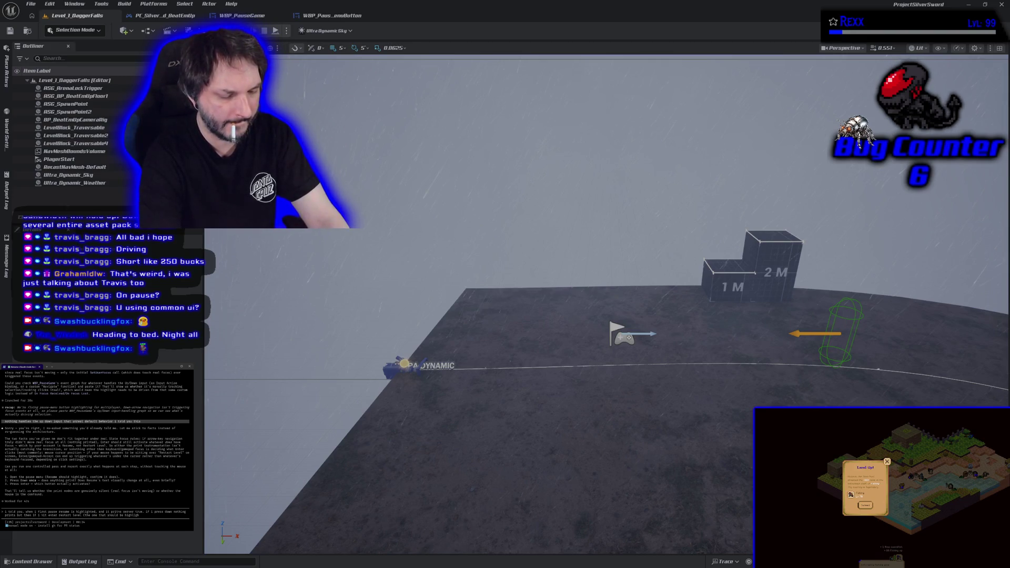
text(ted) activated)
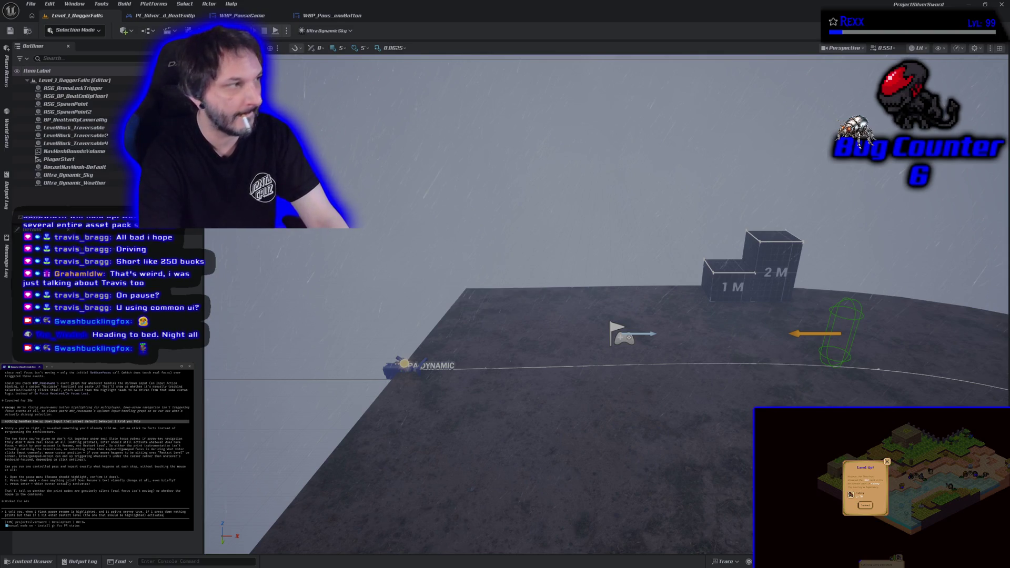
key(Return)
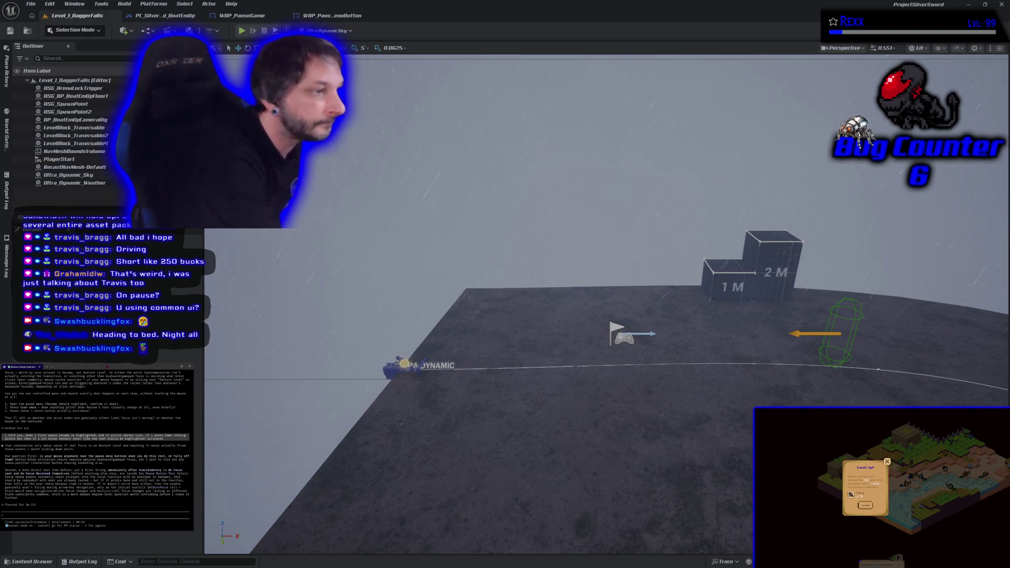
text(i dont )
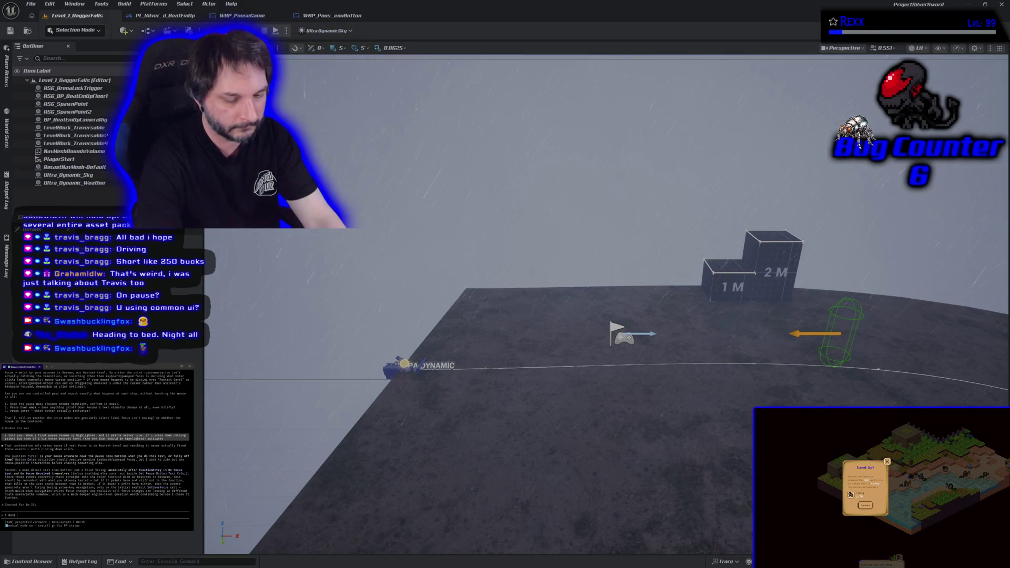
text(touch the mouse)
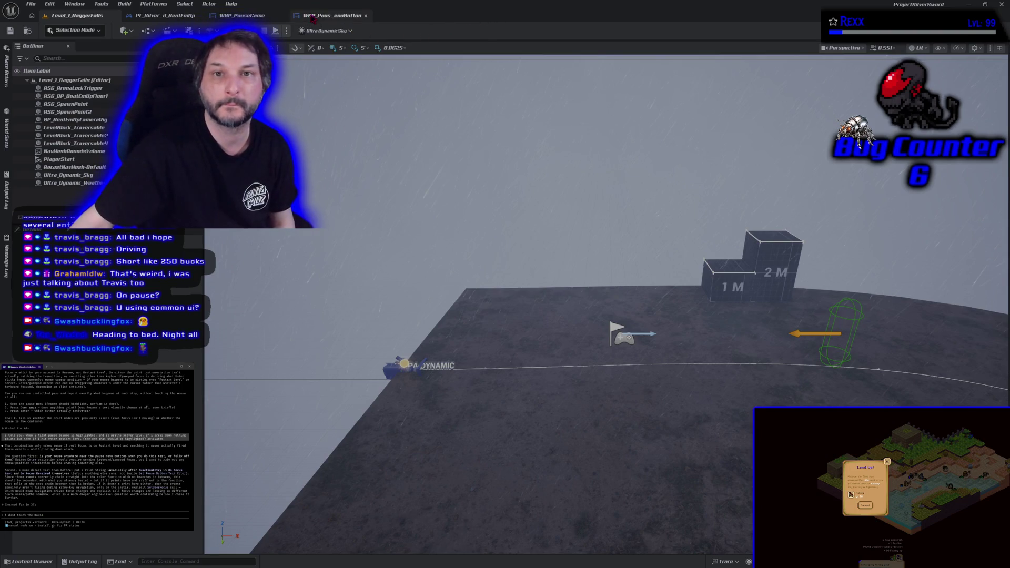
Open the On Focus Received function graph in the WBP_PauseMenuButton blueprint.
click(333, 16)
mouse_move(453, 357)
mouse_down()
mouse_move(629, 286)
mouse_move(560, 340)
mouse_up()
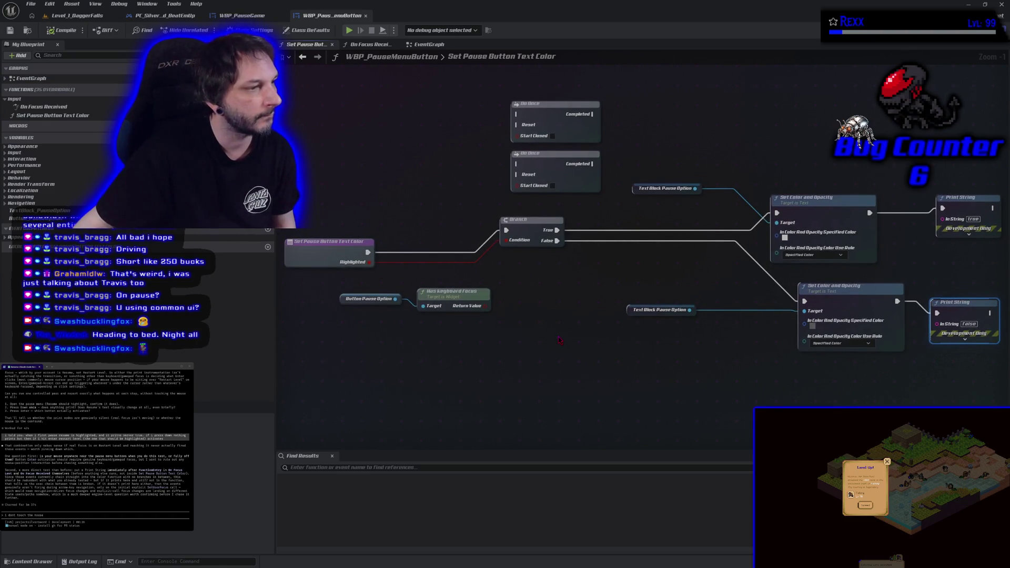
double_click(44, 106)
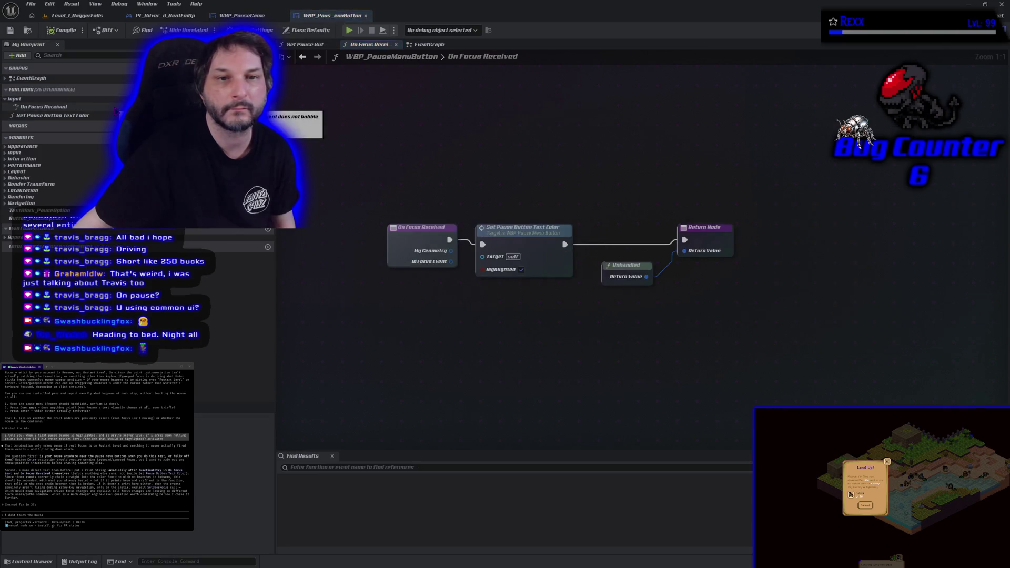
Add a Print String reading 'Focus received' wired after On Focus Received.
right_click(460, 200)
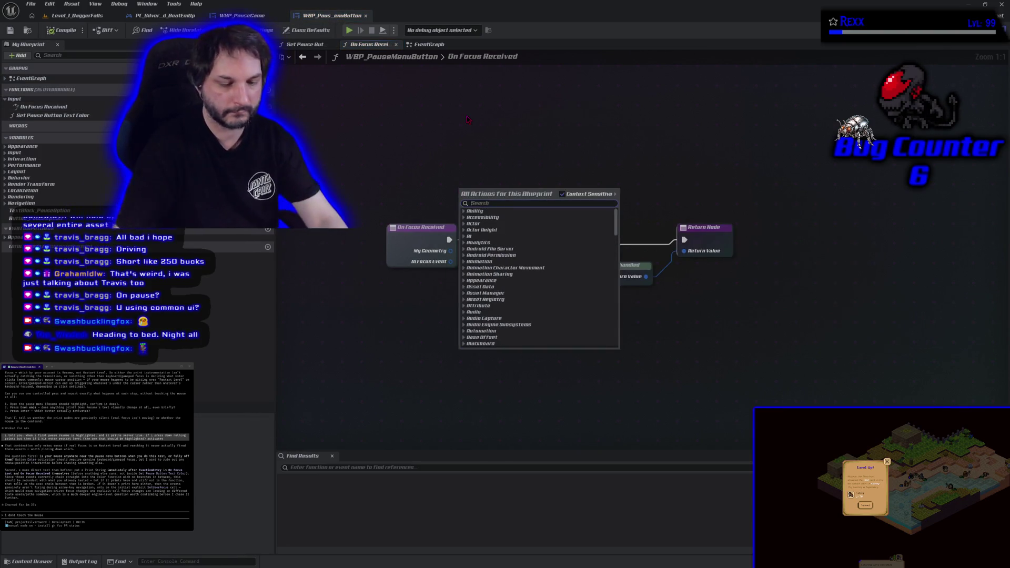
text(print string)
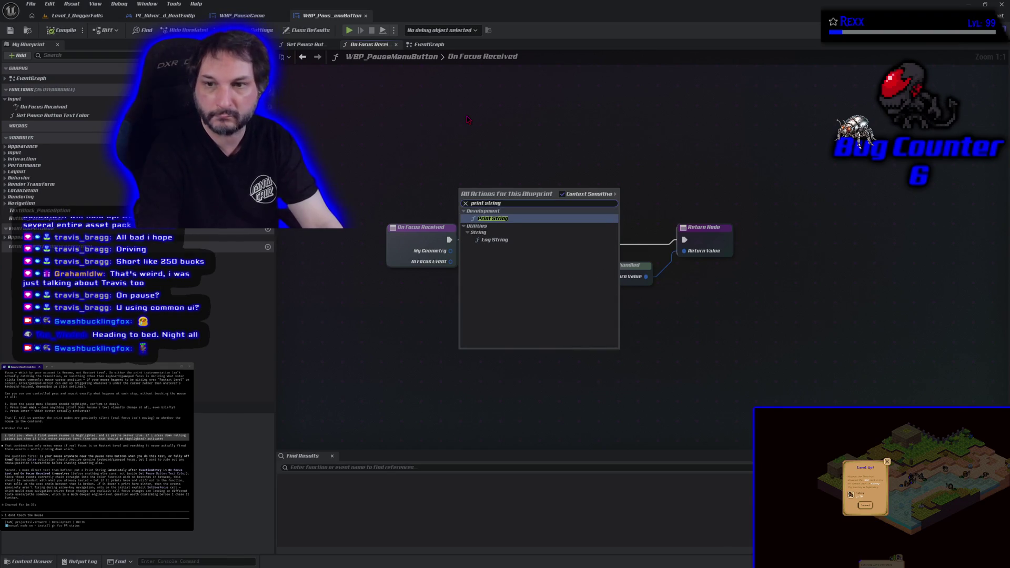
key(Return)
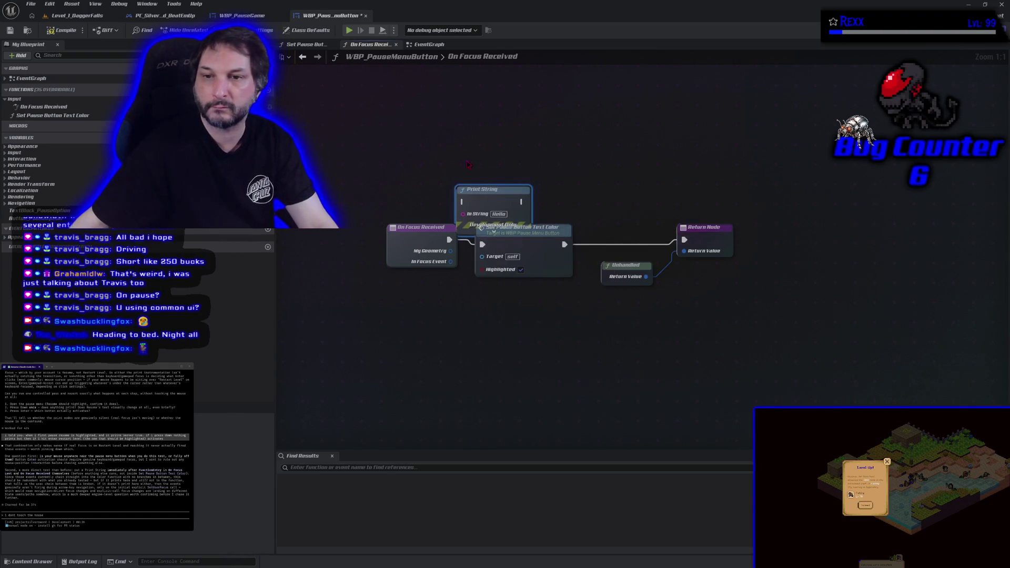
drag(483, 195, 495, 169)
mouse_move(449, 240)
mouse_down()
mouse_move(477, 177)
mouse_move(490, 239)
mouse_move(482, 245)
mouse_up()
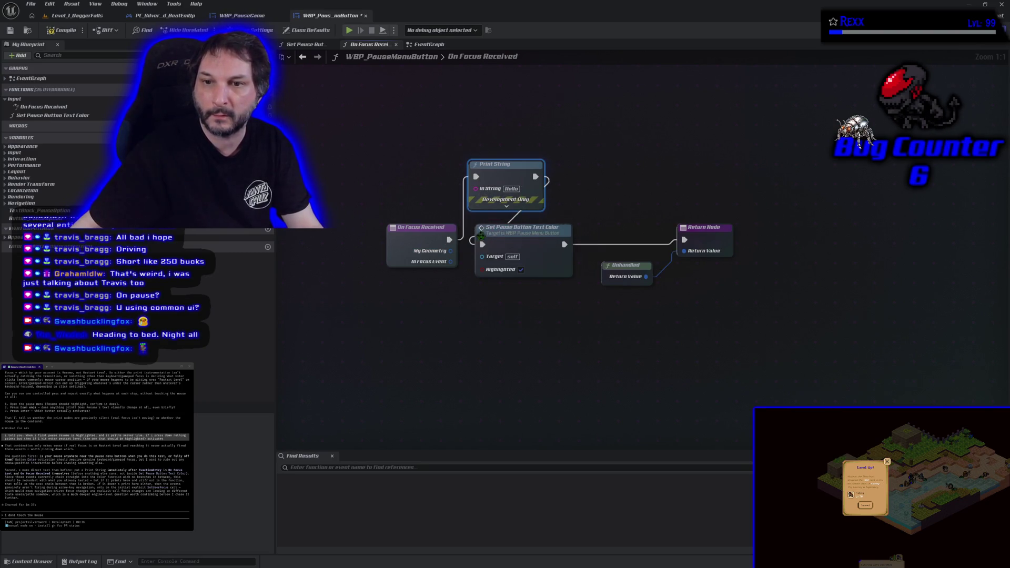
click(514, 189)
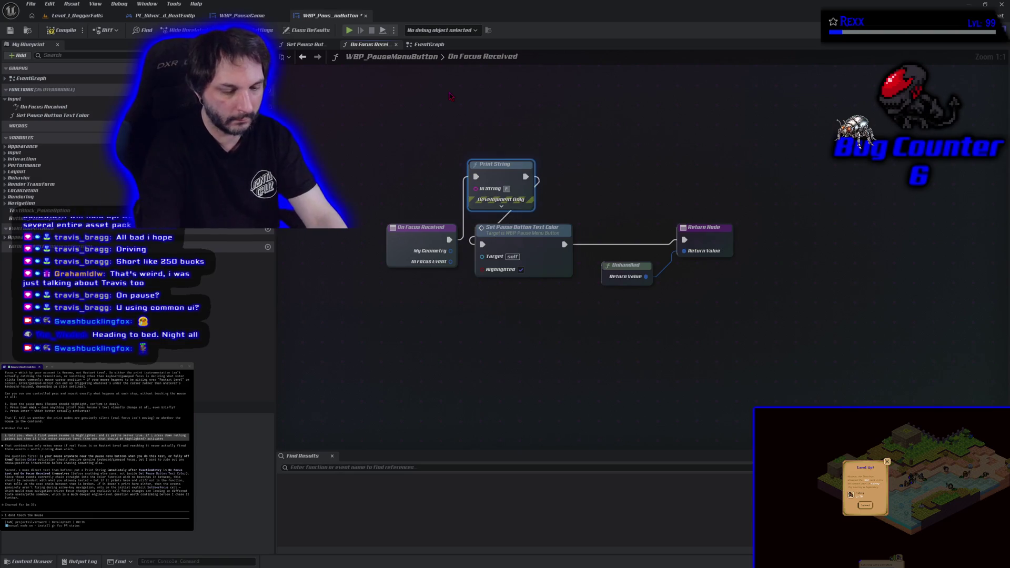
text(Focus rec)
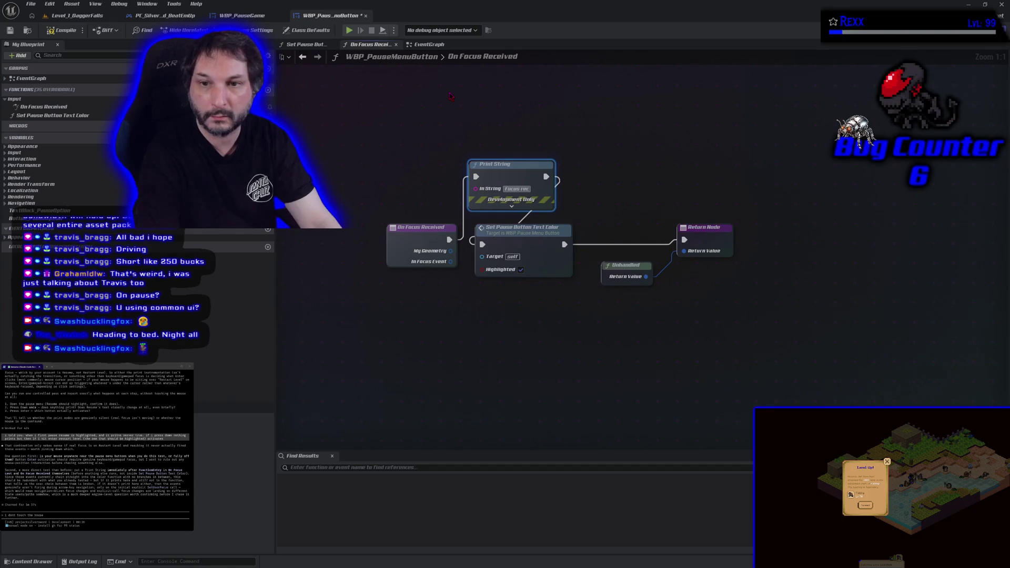
text(eived)
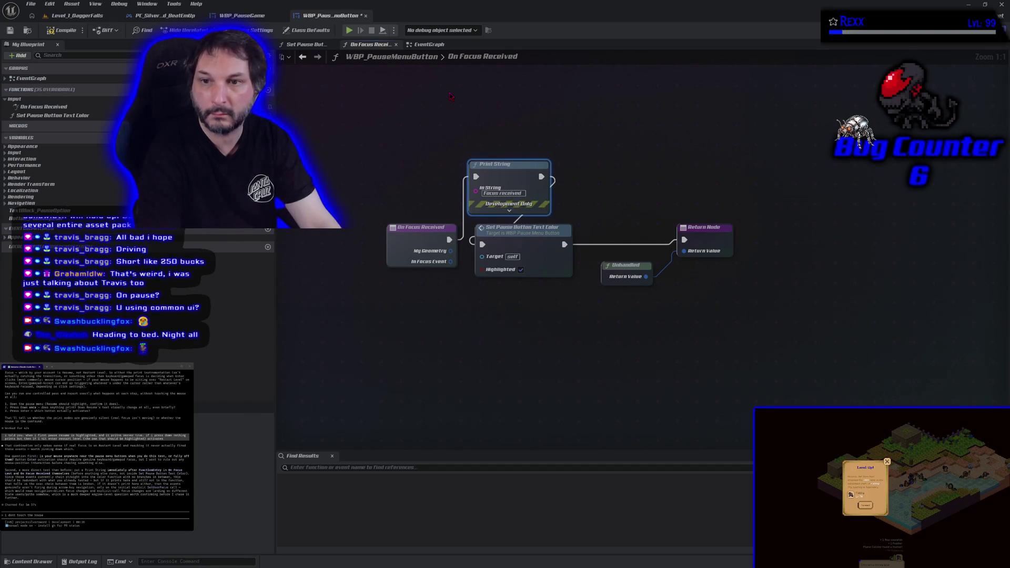
Compile and save the pause button blueprint, then open its EventGraph.
click(60, 30)
click(10, 30)
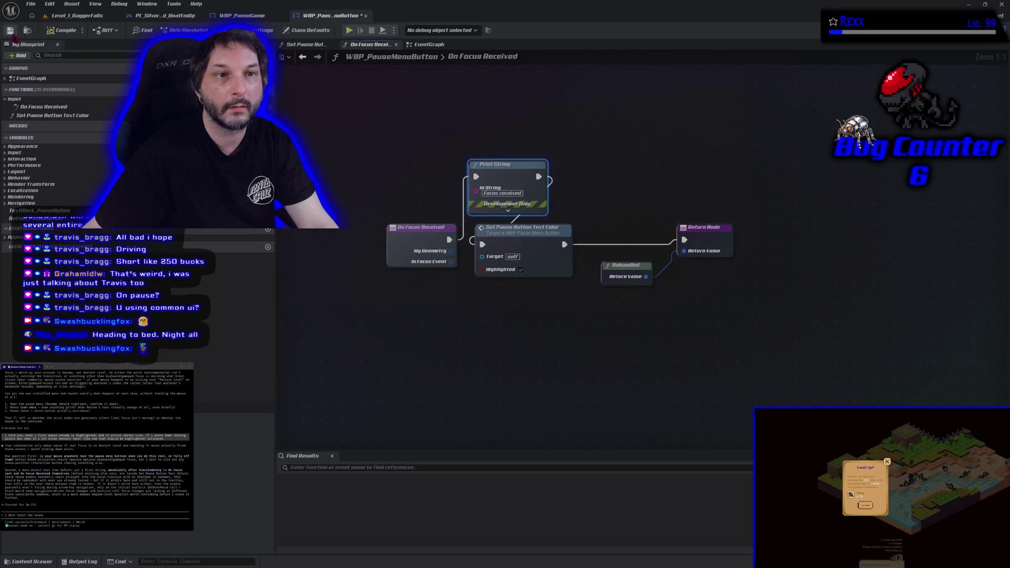
click(5, 78)
double_click(31, 78)
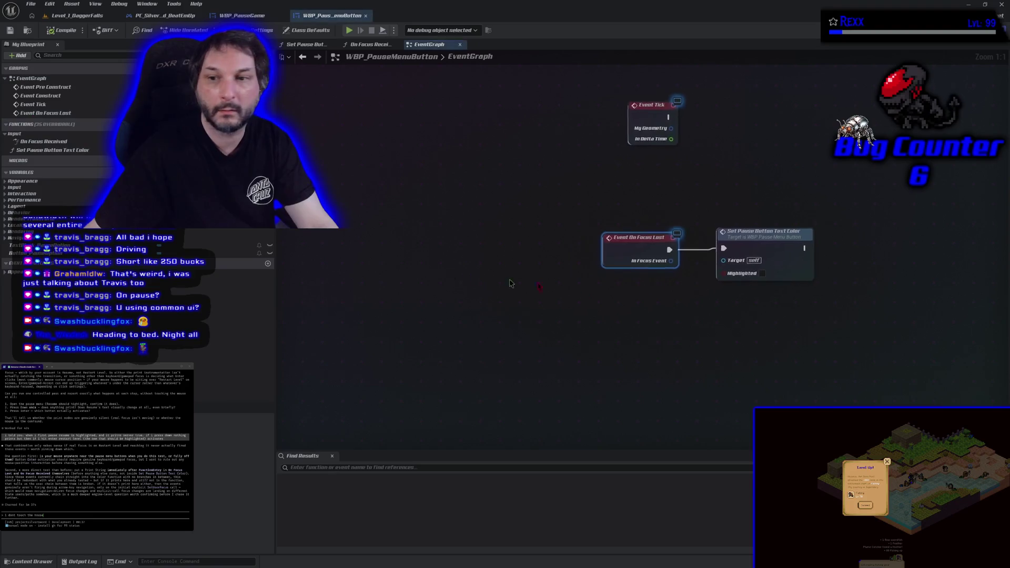
Wire Event On Focus Lost into a new Print String node with the message 'Focus Lost'.
right_click(705, 201)
text(f)
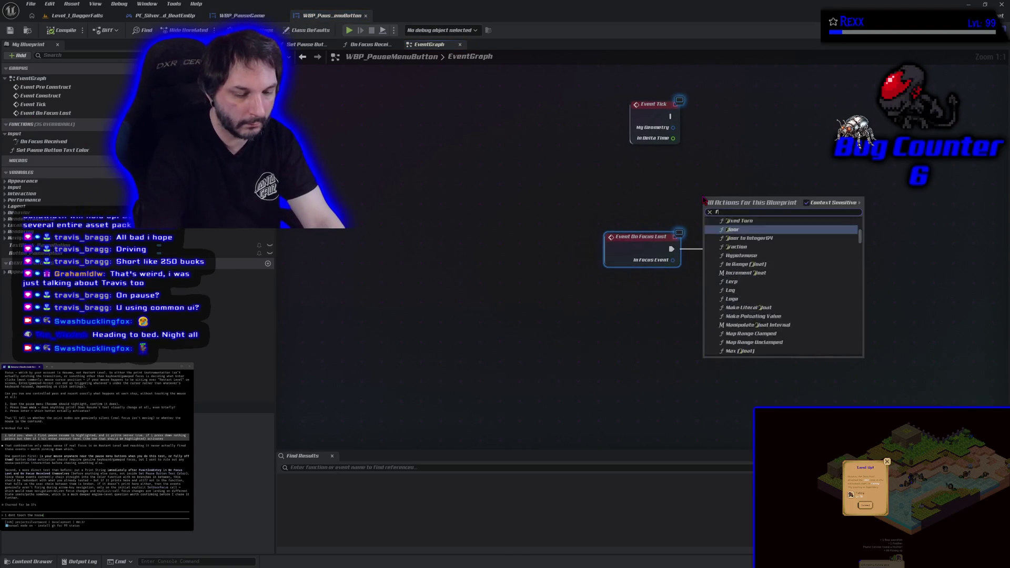
text(ocus lost)
key(ctrl+a)
key(BackSpace)
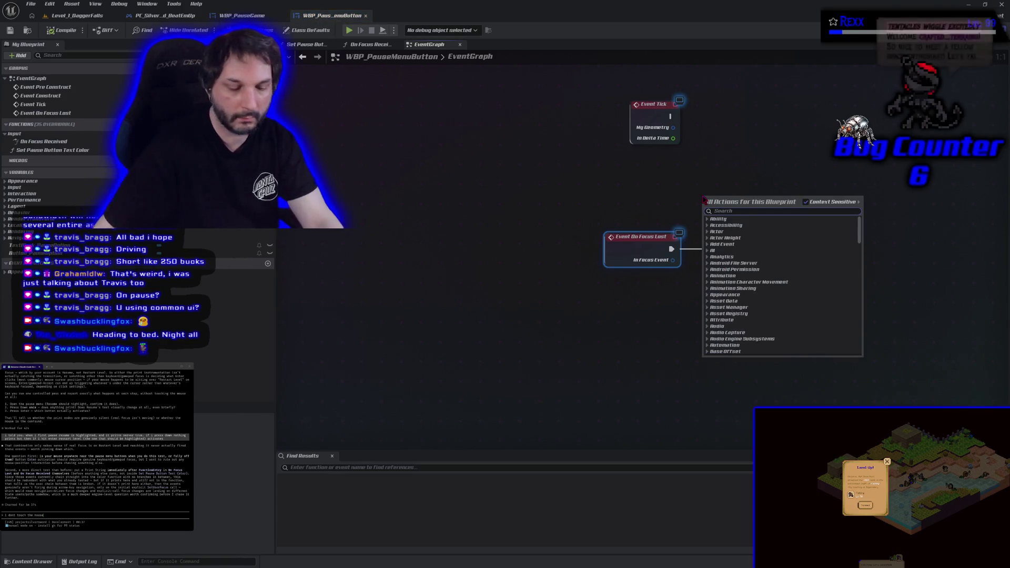
text(print str)
key(Return)
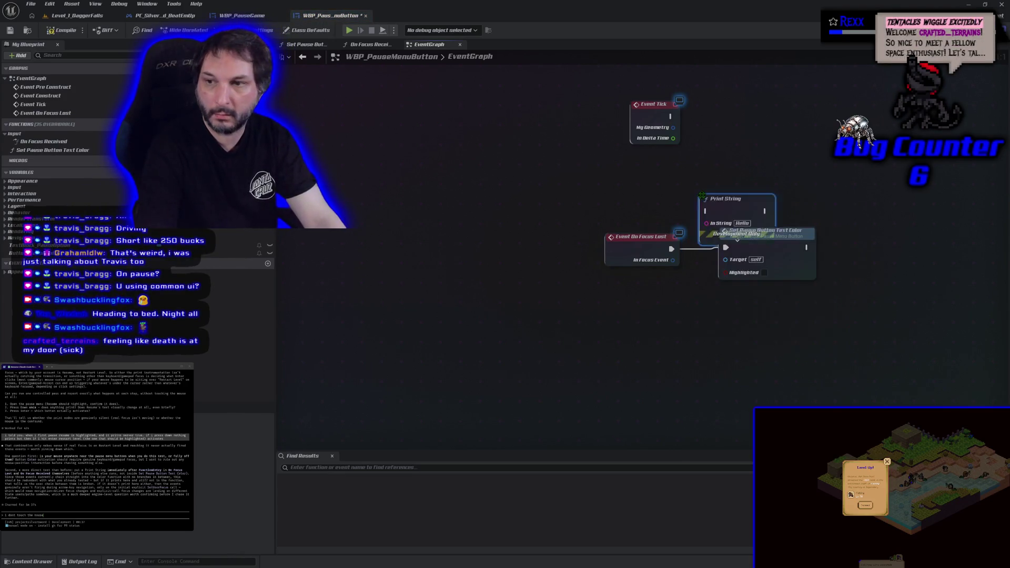
mouse_move(670, 249)
mouse_down()
mouse_move(706, 211)
mouse_move(763, 234)
mouse_up()
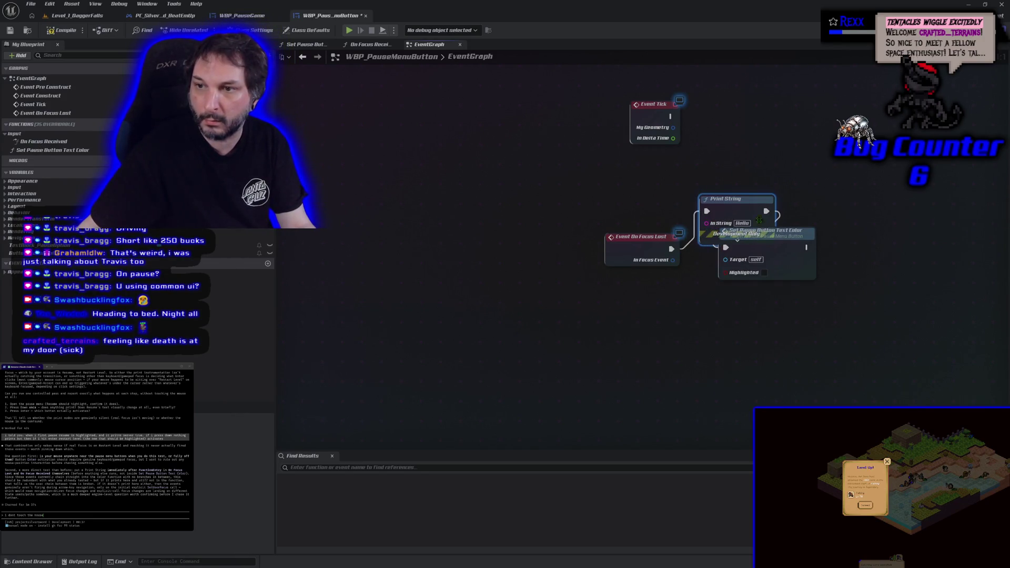
double_click(743, 223)
text(Focus Lost)
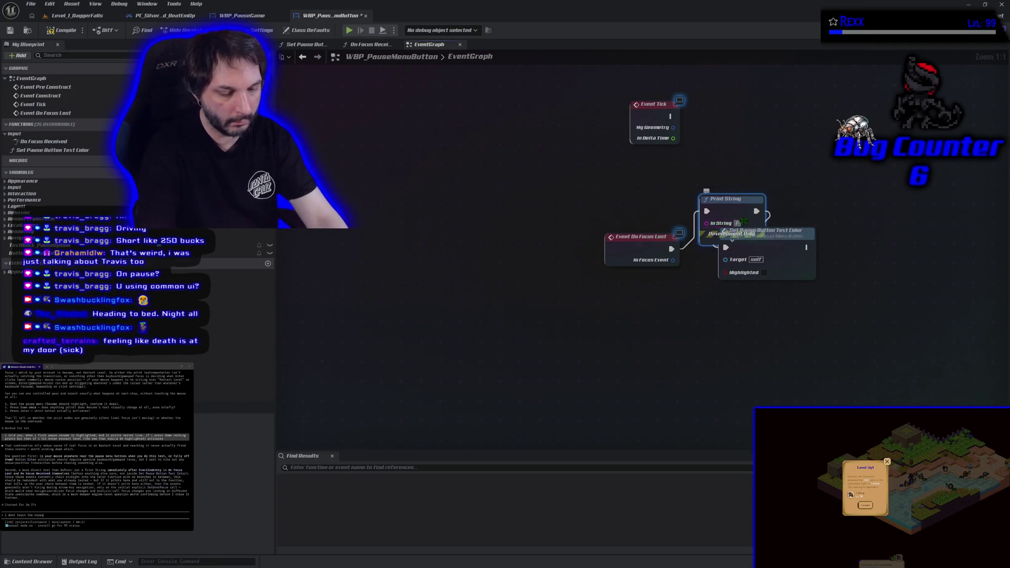
key(Return)
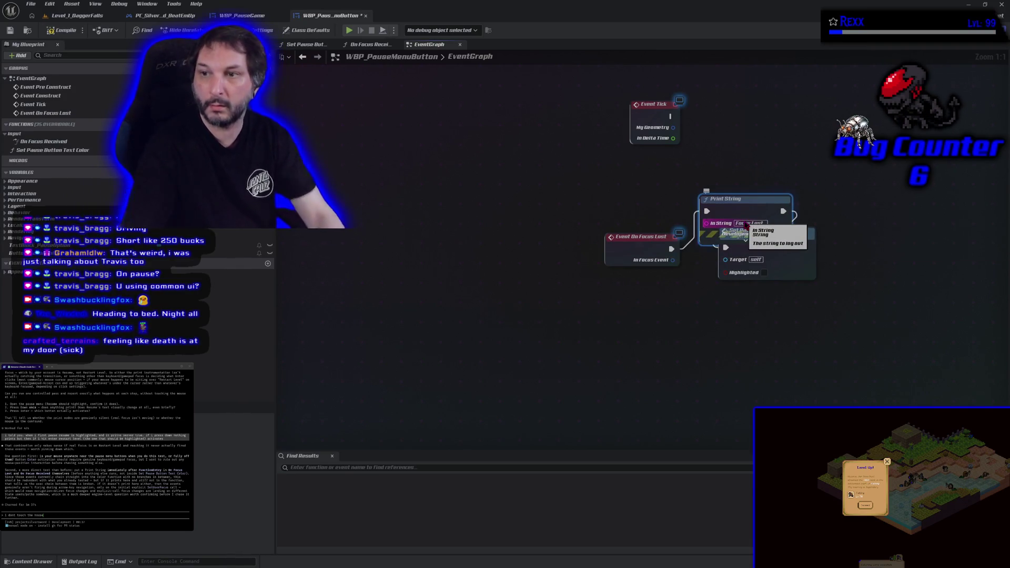
click(69, 15)
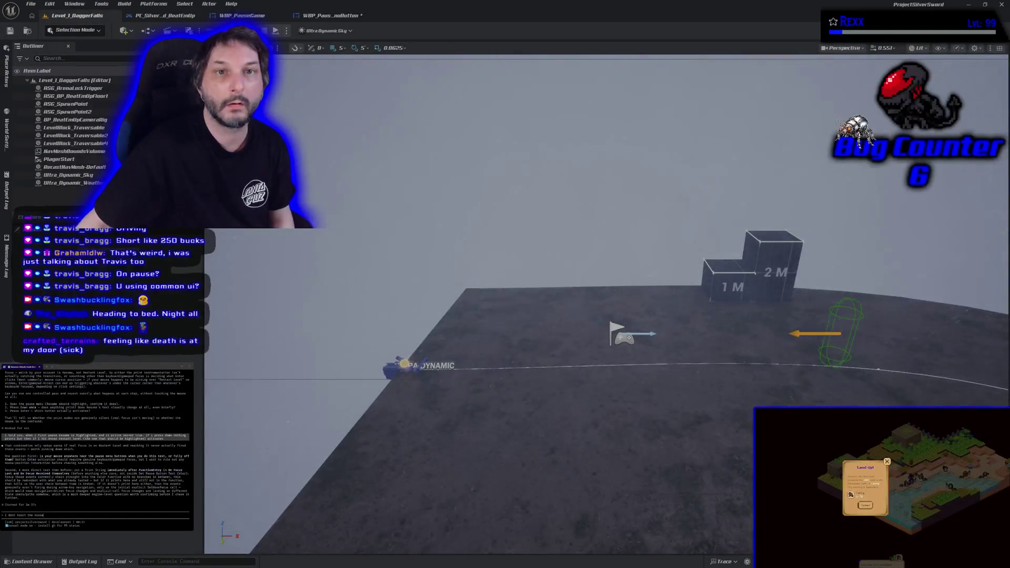
Play-test the level with Alt+P, pause with P, stop, then start a terminal note about focus.
click(332, 16)
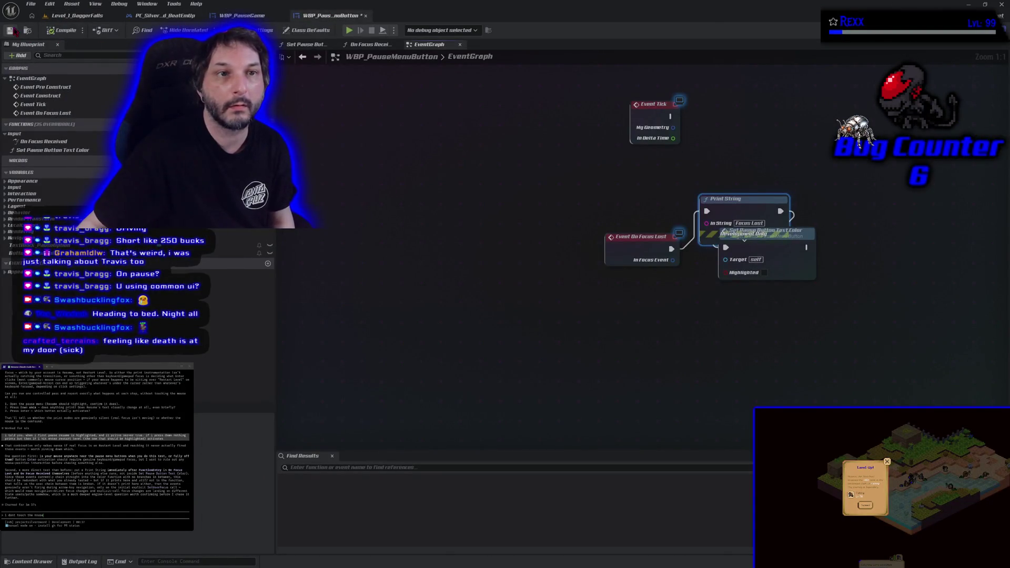
click(79, 17)
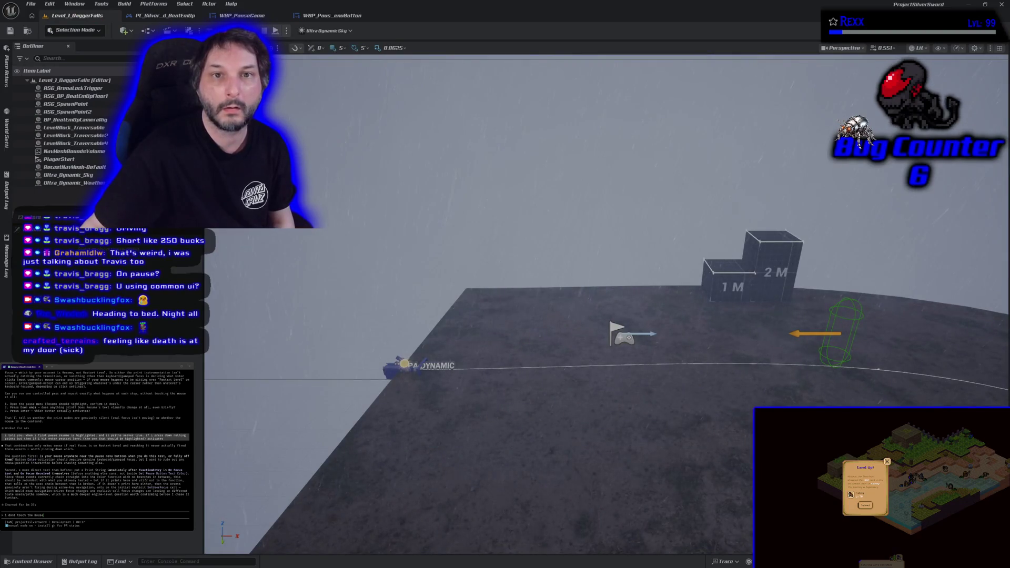
key(alt+p)
key(p)
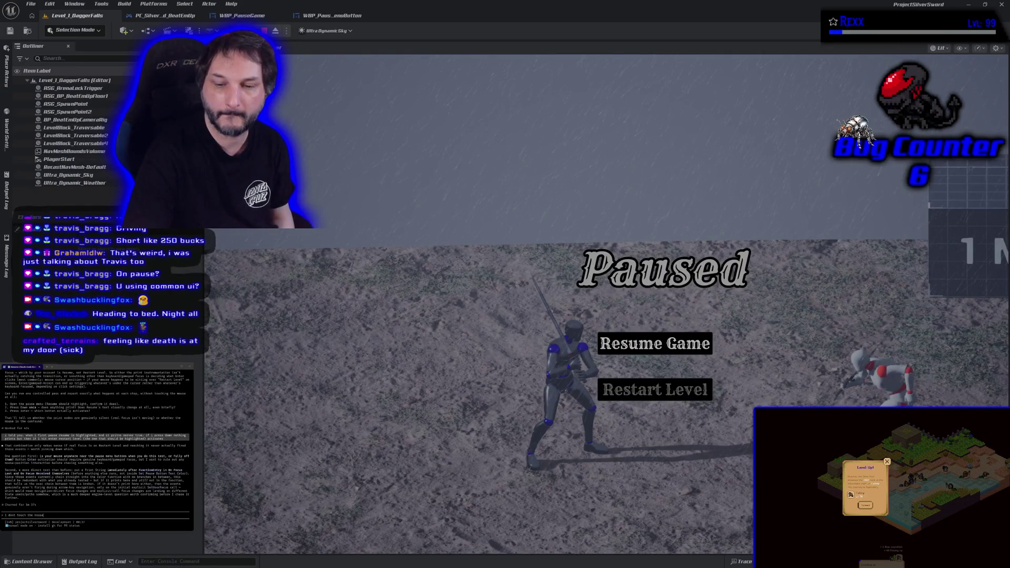
key(Escape)
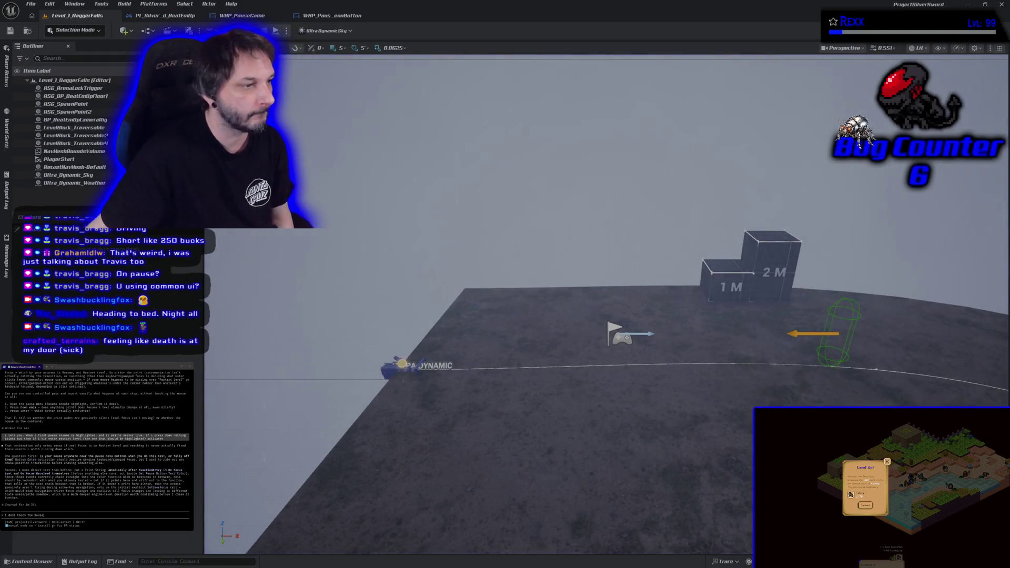
text(. neither focus recie)
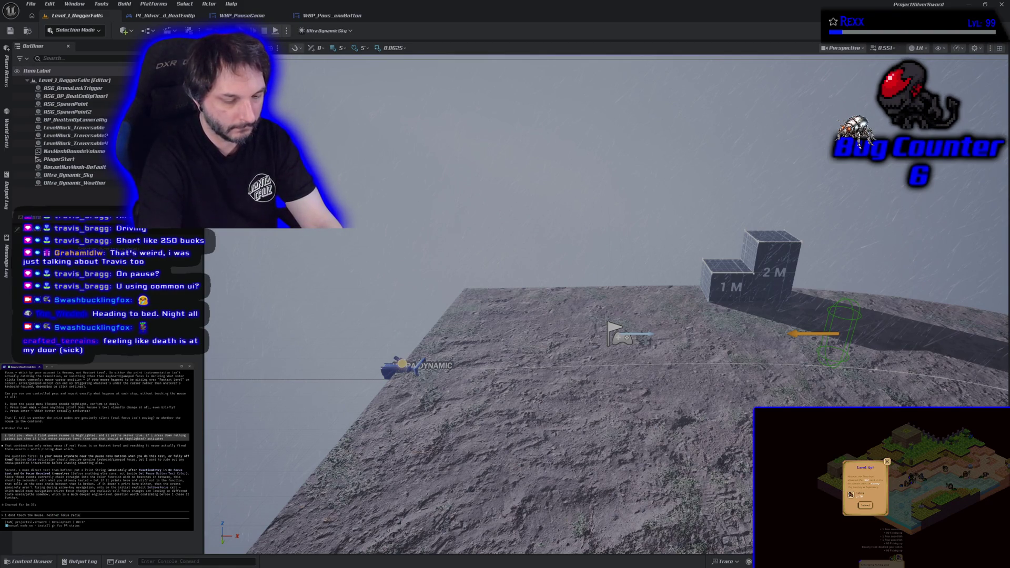
text( or focus lost fired)
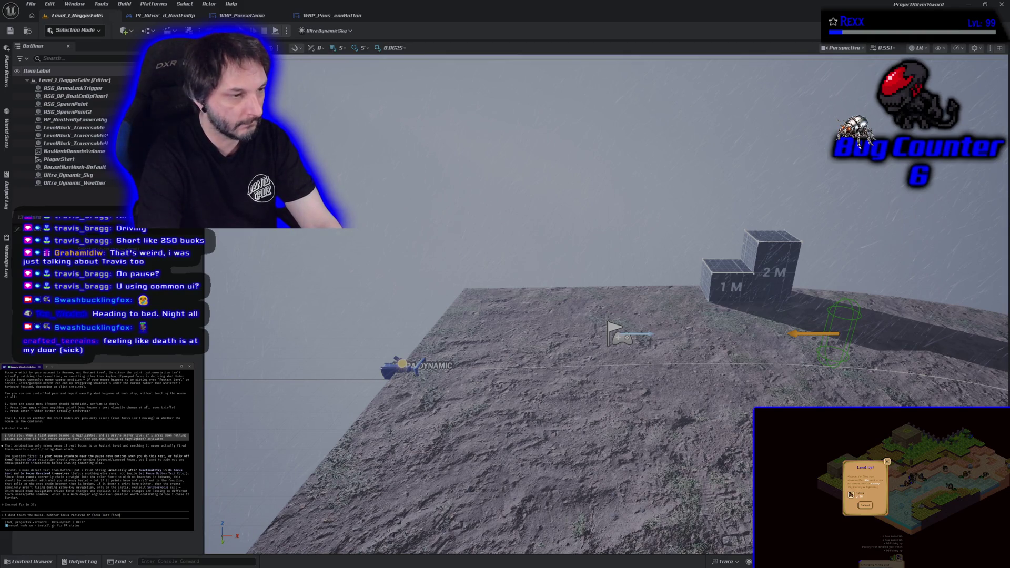
key(Return)
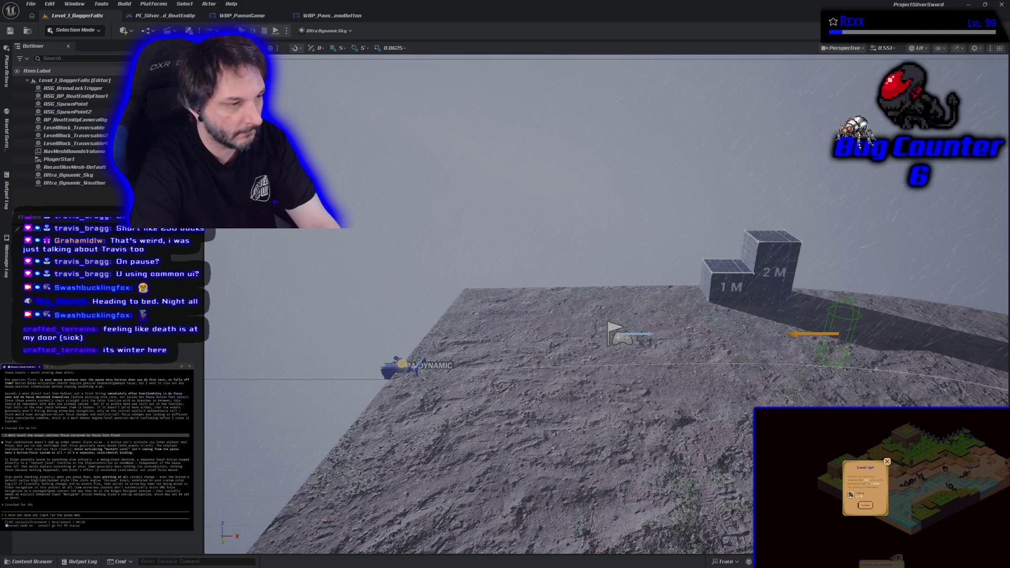
key(Return)
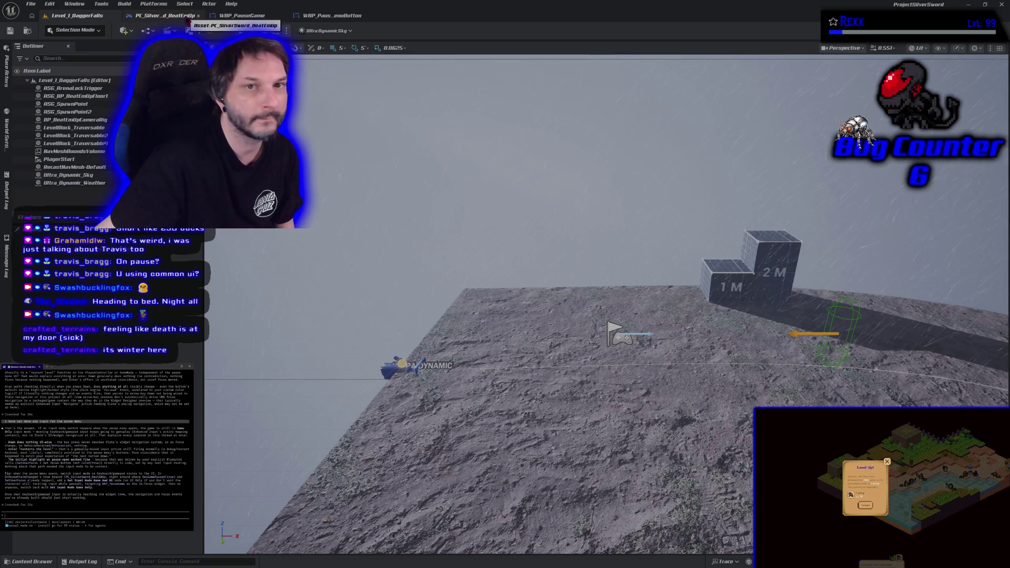
click(187, 20)
Add a Set Input Mode UI Only node driven by the Branch True output in PC_SilverSword_BeatEmUp.
mouse_move(228, 269)
mouse_down()
mouse_move(517, 309)
mouse_move(607, 298)
mouse_move(613, 261)
mouse_up()
mouse_move(493, 265)
mouse_down()
mouse_move(467, 252)
mouse_move(476, 276)
mouse_up()
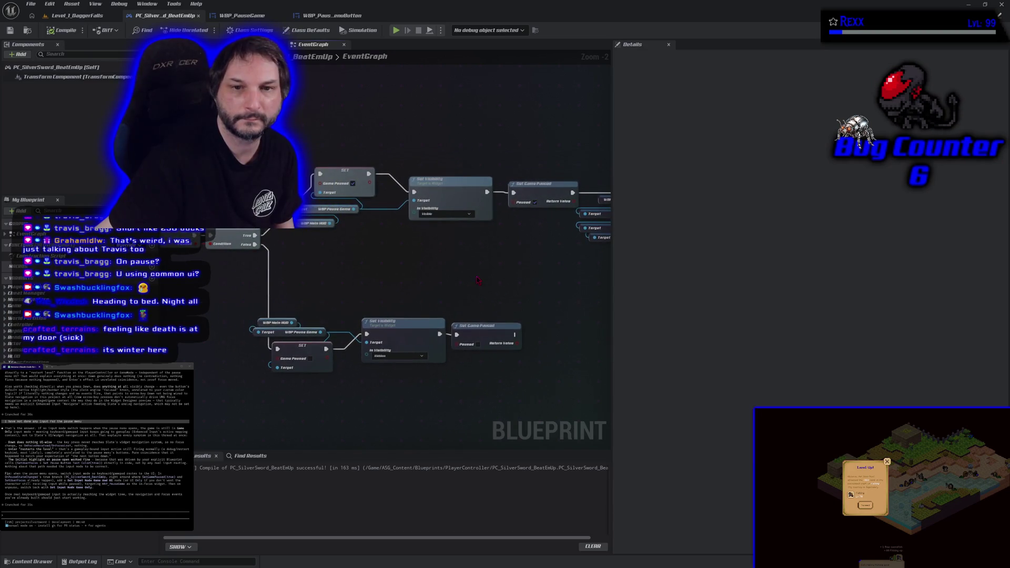
right_click(272, 113)
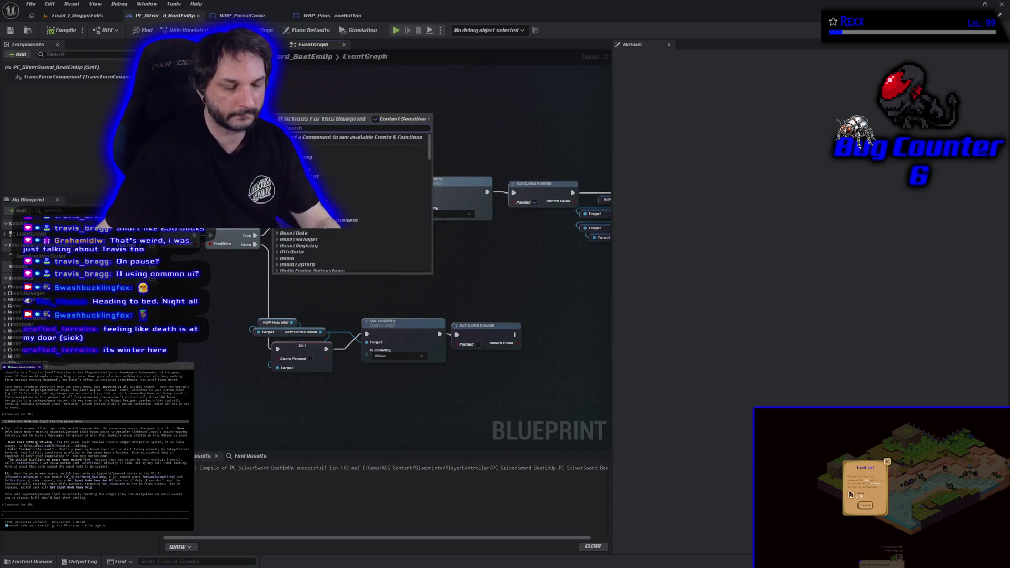
text(set input mode)
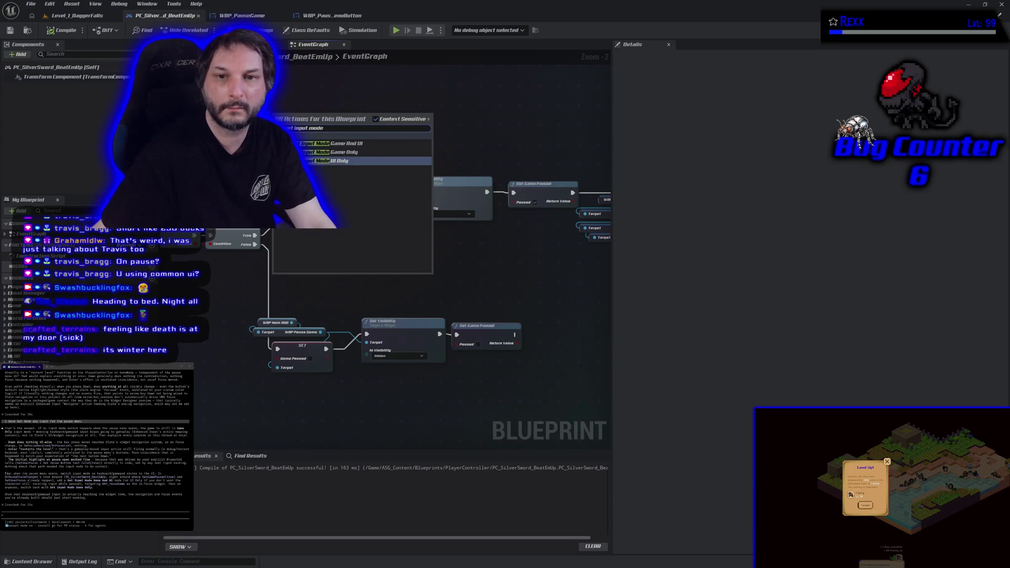
click(329, 162)
drag(308, 112, 289, 106)
mouse_move(256, 235)
mouse_down()
mouse_move(276, 131)
mouse_move(316, 122)
mouse_move(320, 174)
mouse_up()
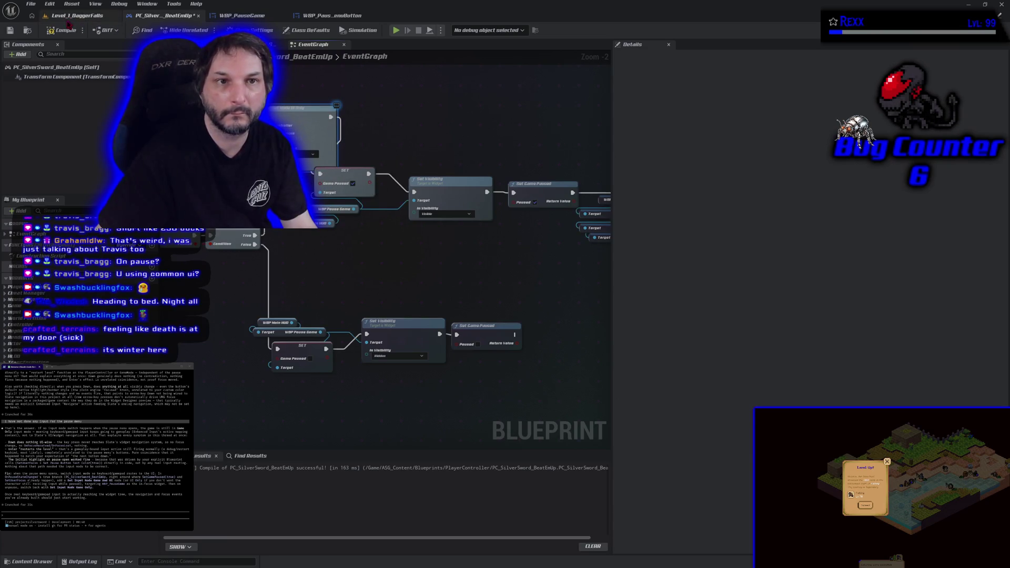
Play-test the pause menu, pressing Down and Enter to try Restart Level.
click(396, 30)
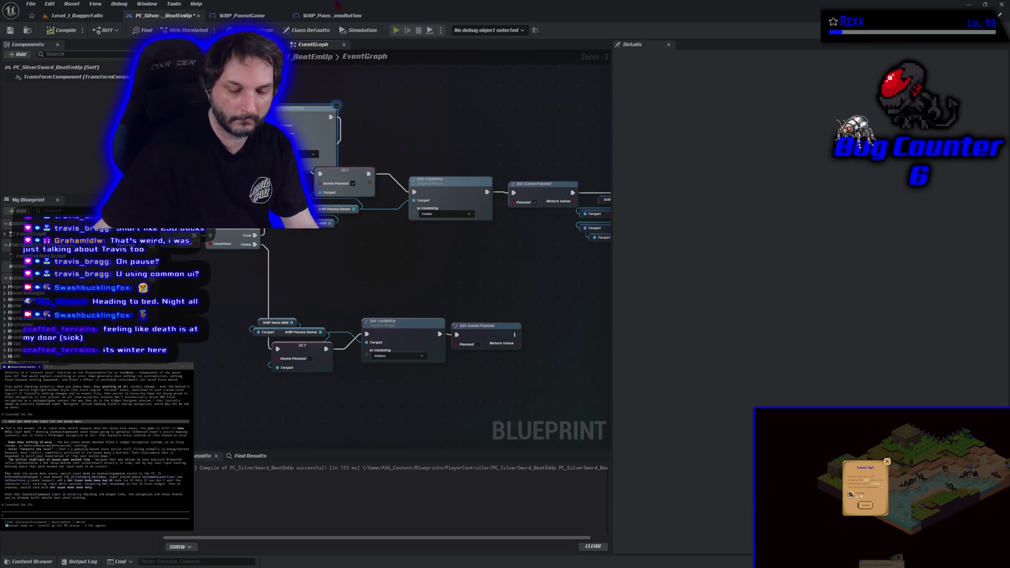
key(p)
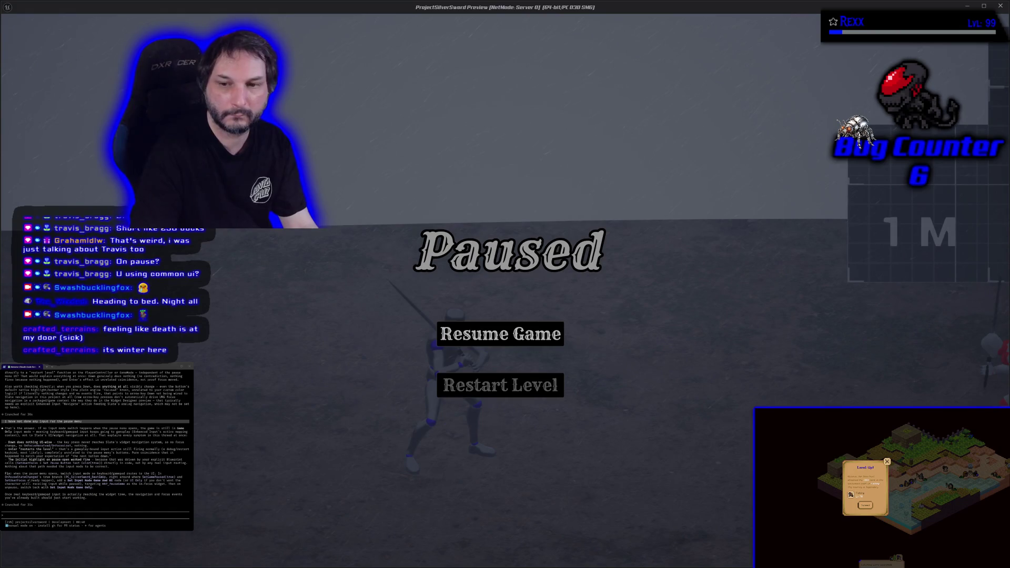
key(Down)
key(Return)
key(Escape)
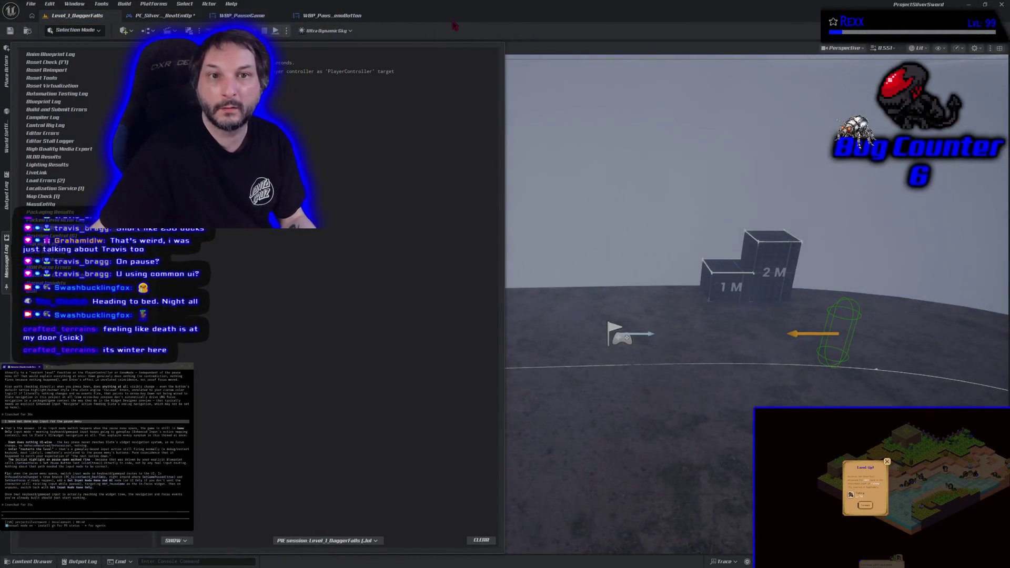
Plug a Self reference into the Set Input Mode UI Only node.
click(160, 15)
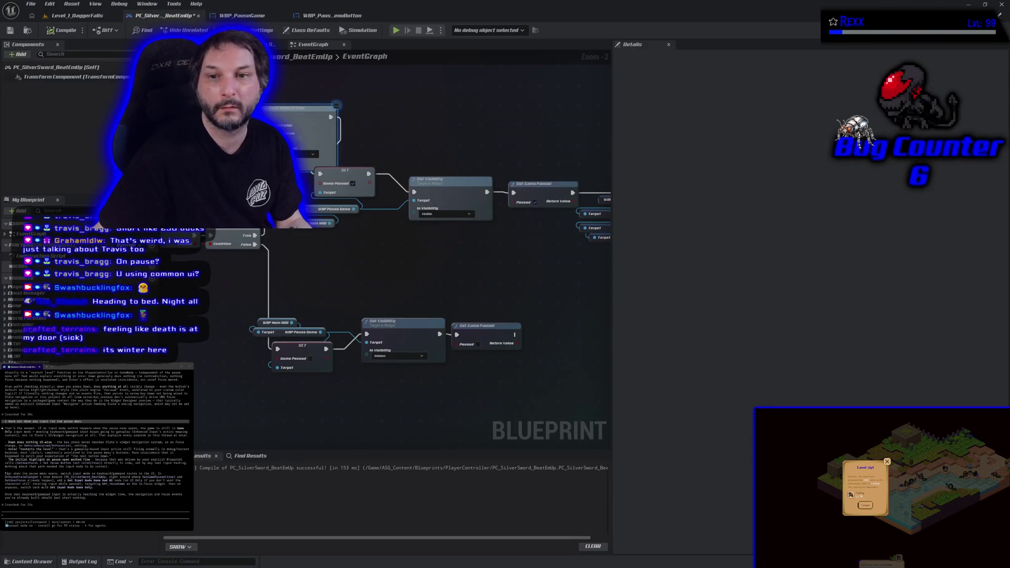
drag(329, 183, 298, 176)
text(self)
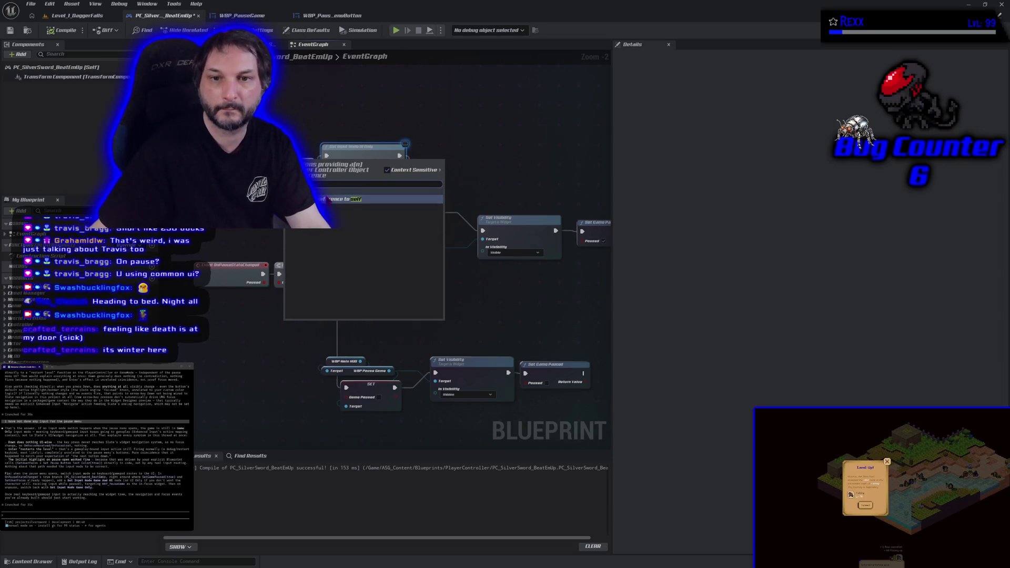
key(Return)
mouse_move(454, 320)
mouse_down()
mouse_move(235, 289)
mouse_move(273, 361)
mouse_move(275, 327)
mouse_move(420, 343)
mouse_move(432, 327)
mouse_up()
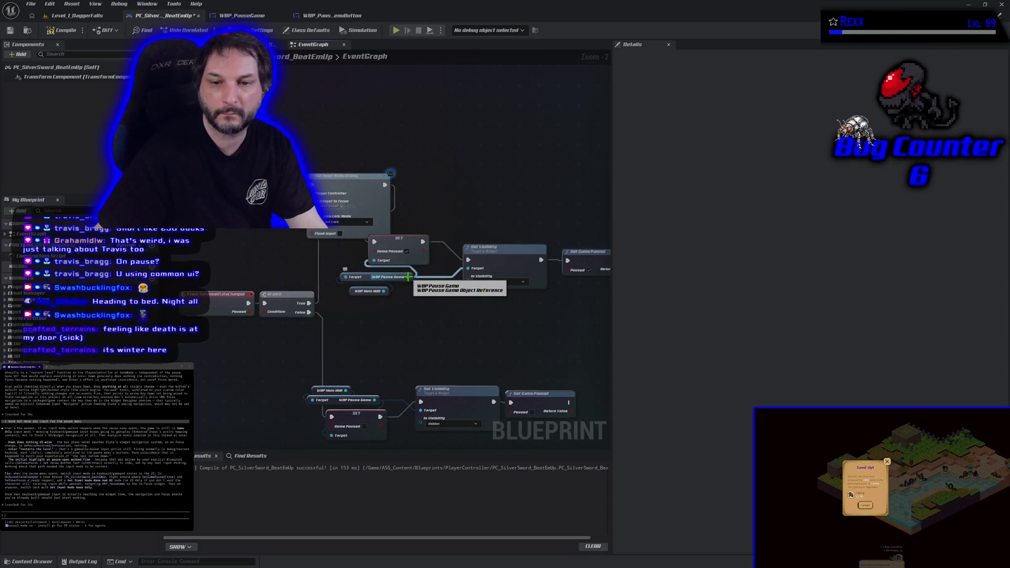
drag(409, 277, 45, 269)
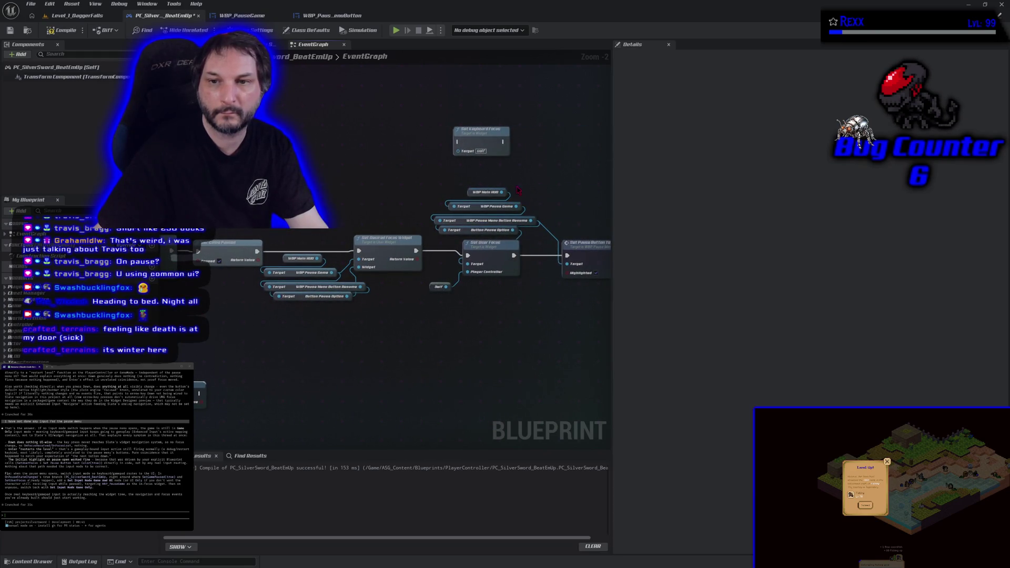
mouse_move(519, 191)
mouse_down()
mouse_move(507, 277)
mouse_move(505, 211)
mouse_up()
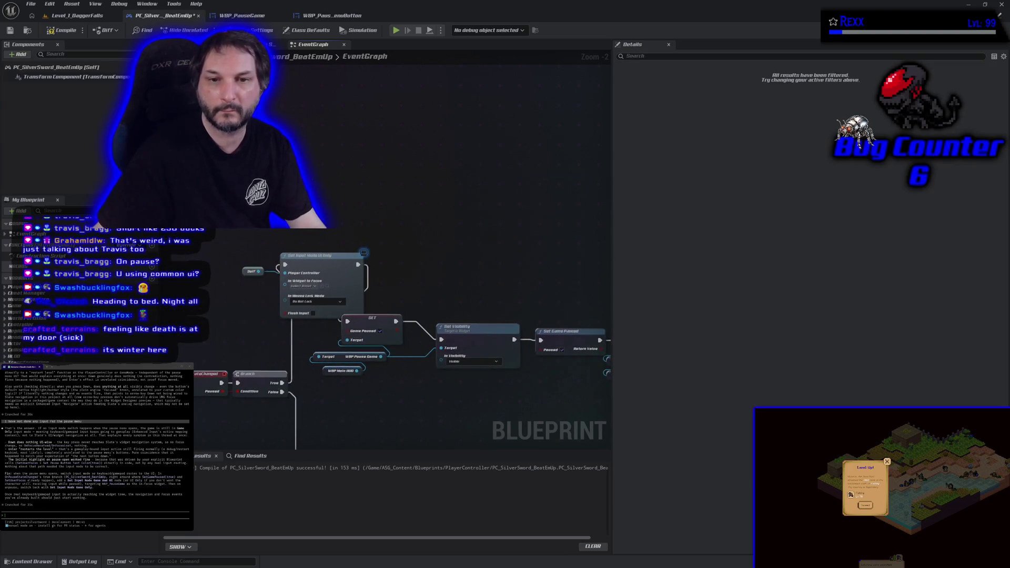
mouse_move(201, 303)
mouse_down()
mouse_move(274, 323)
mouse_move(357, 301)
mouse_up()
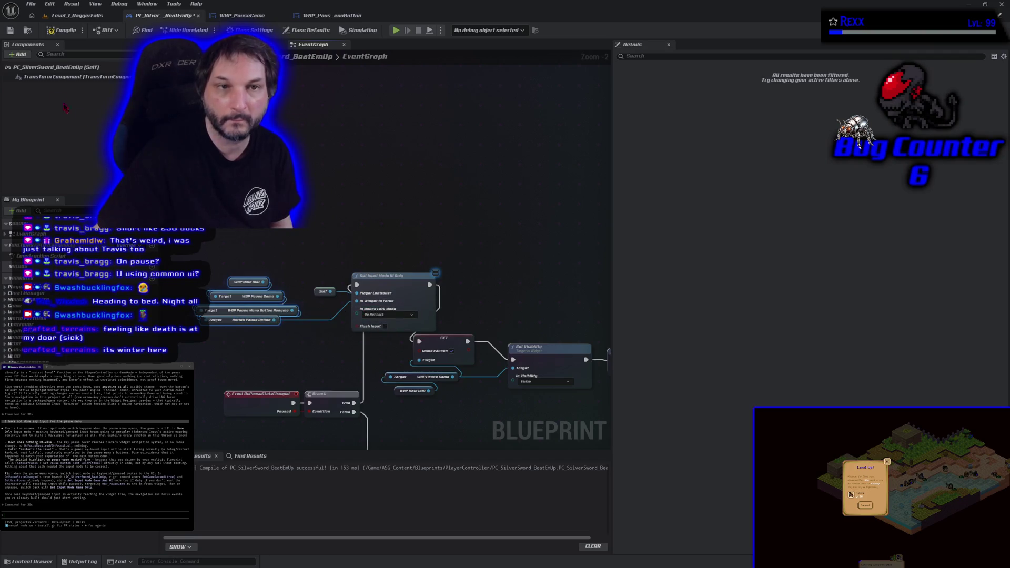
Compile and save the player controller, then start another play session.
click(62, 30)
click(11, 31)
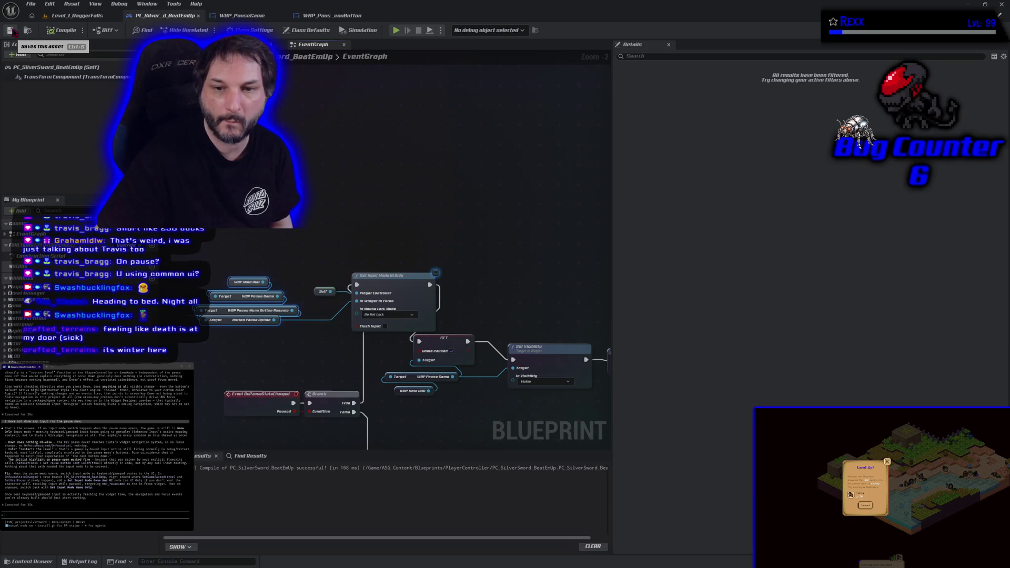
click(395, 30)
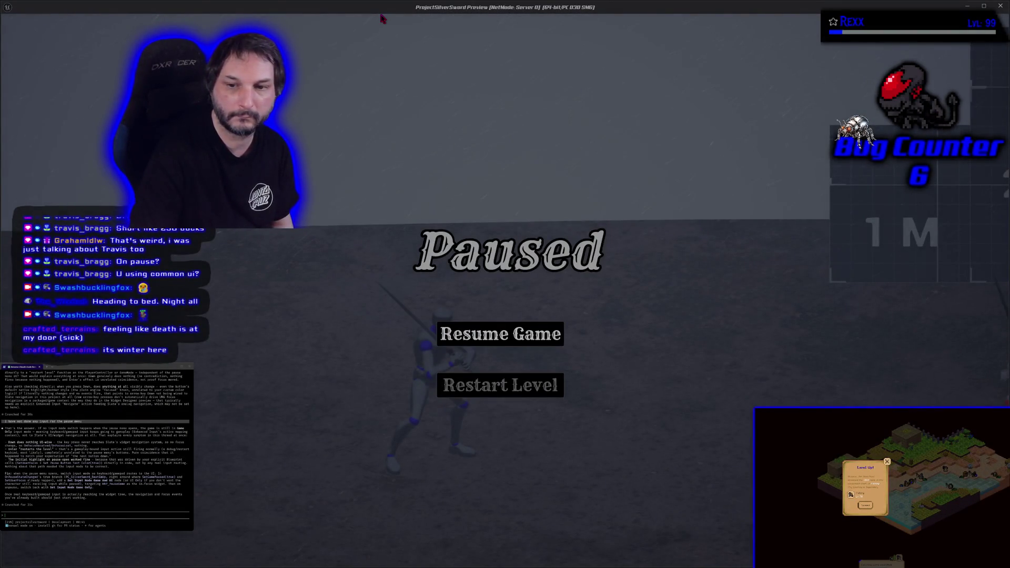
Choose Restart Level from the pause menu, stop the play session, and report 'nothing changed.' to the assistant.
key(Down)
key(Return)
key(Escape)
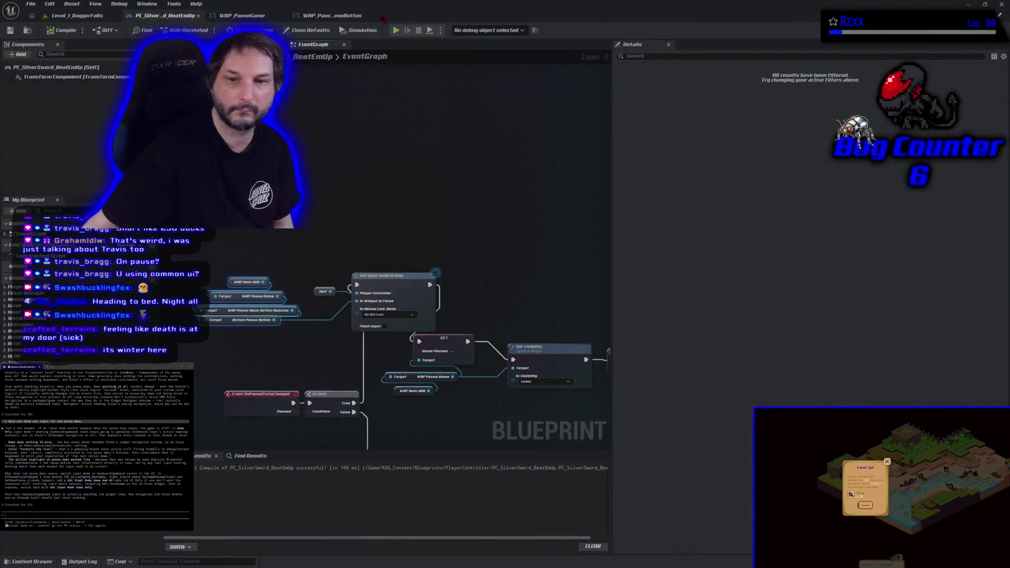
text(noth)
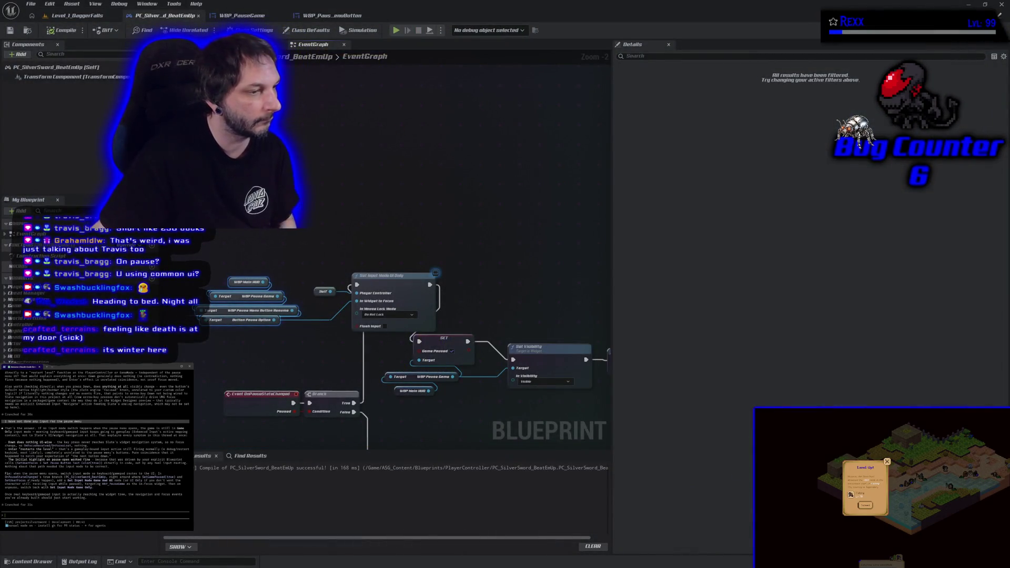
text(ing changed.)
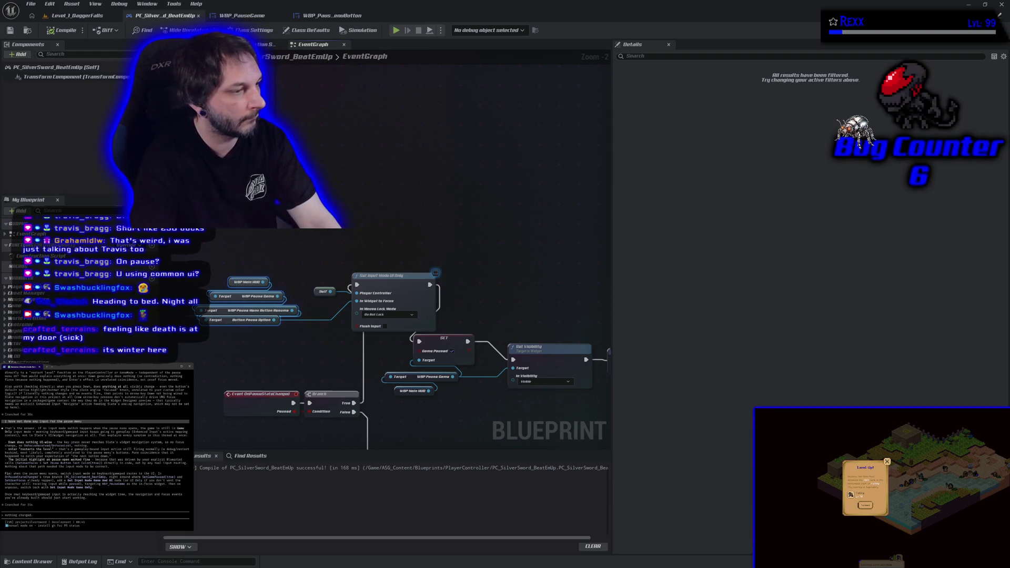
key(Return)
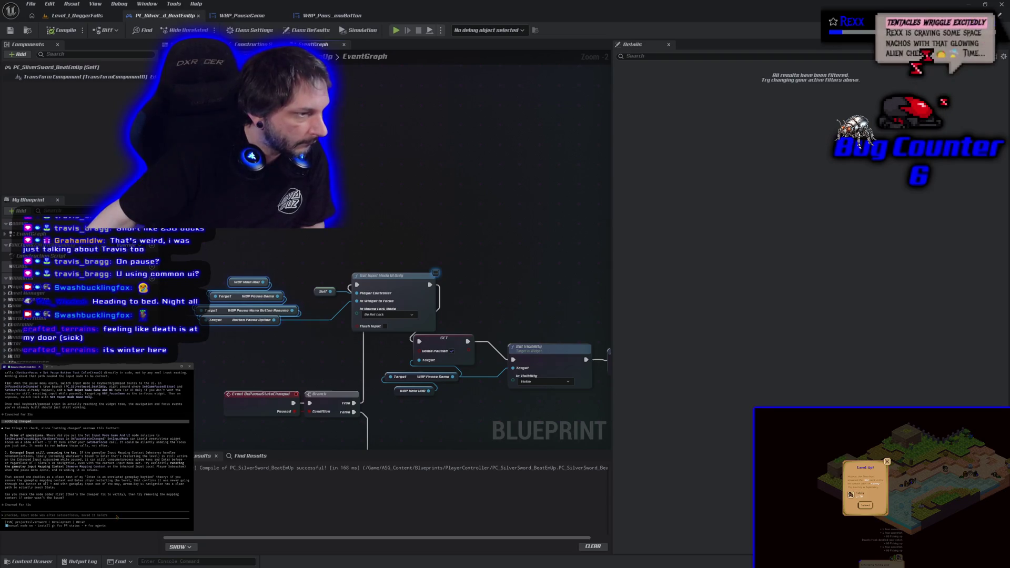
Send the terminal assistant a question about how focus works on UMG widgets.
text(ive been)
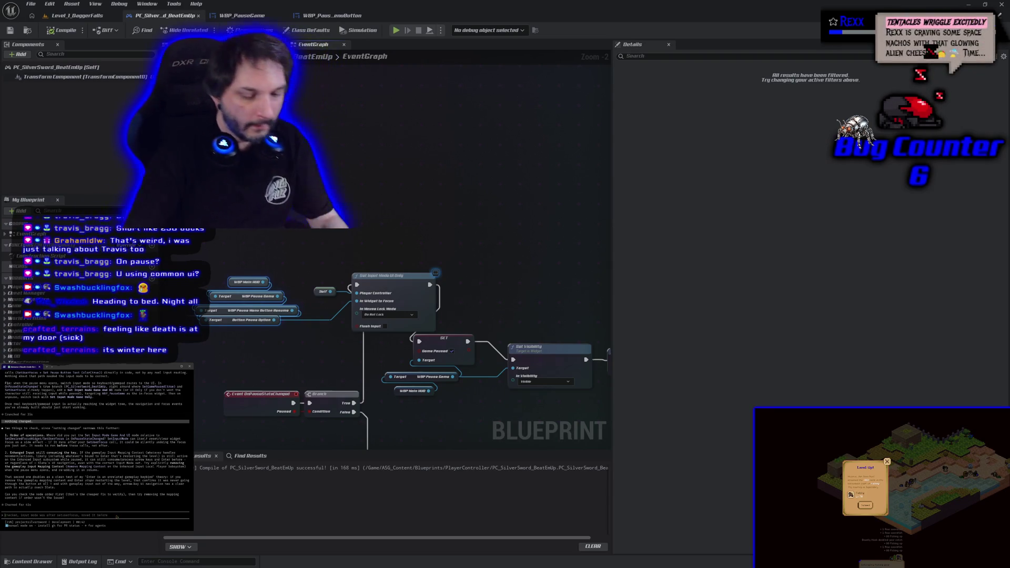
text( using ue for years, this is default behavior for u)
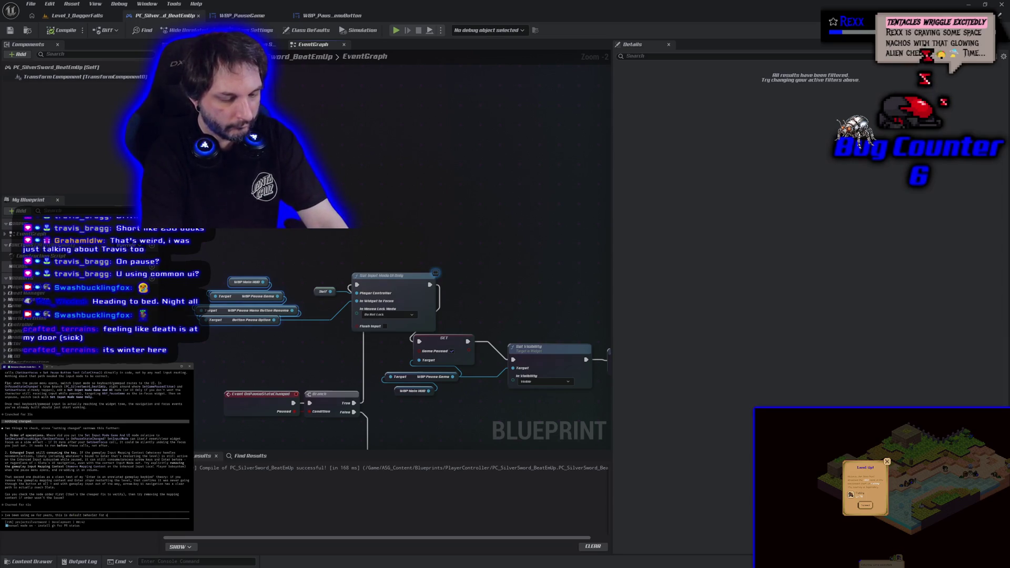
text(widgets. if you g)
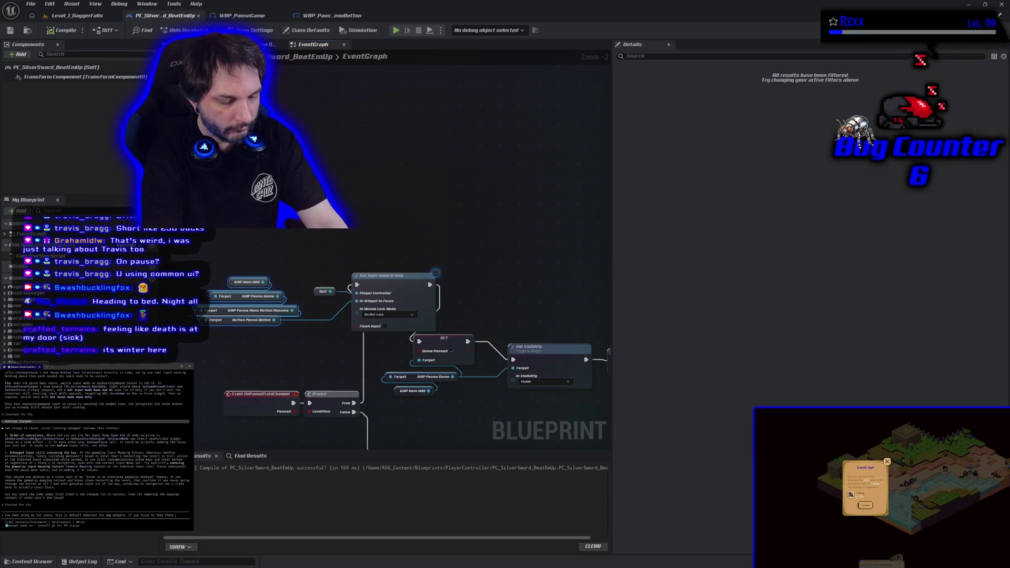
text(il)
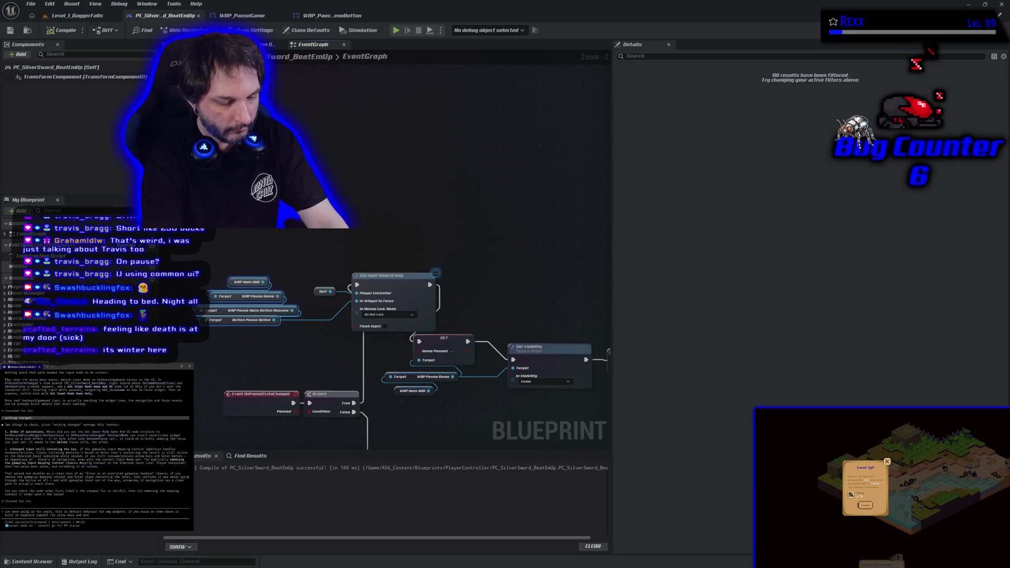
key(Return)
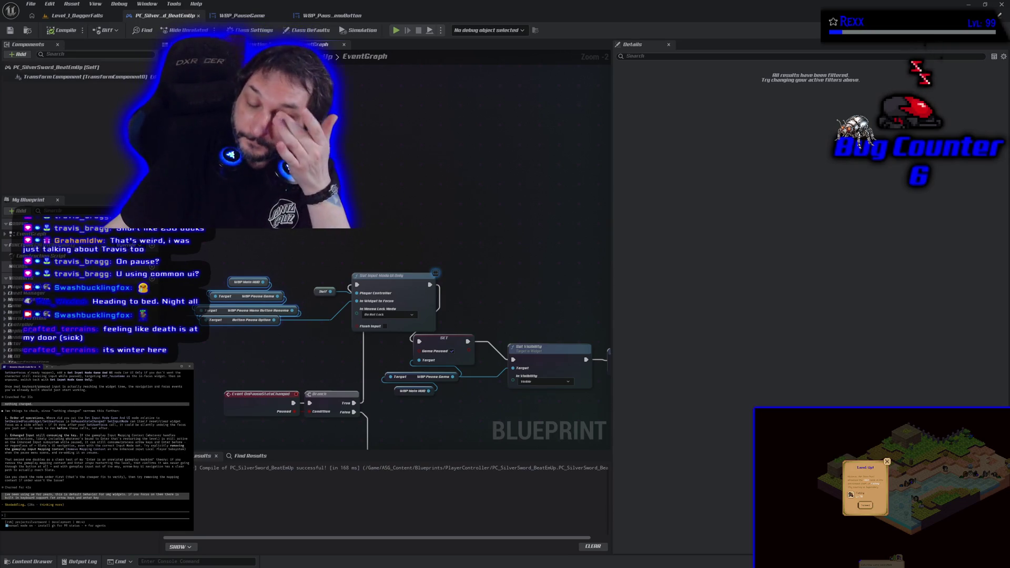
Review the pause nodes and WBP_PauseGame graph, then play Level_1_DaggerFalls to test pausing.
drag(306, 362, 292, 283)
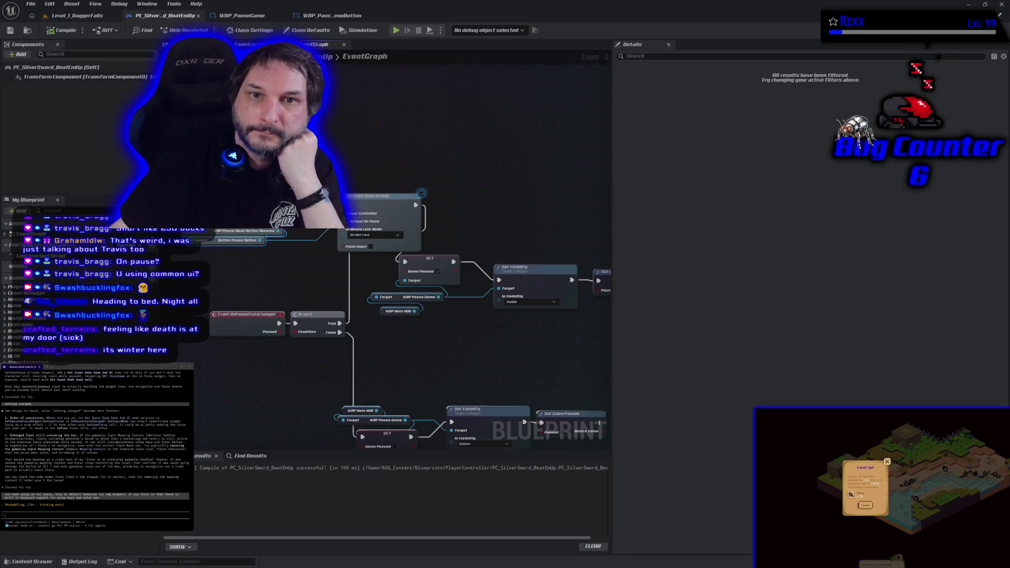
click(246, 16)
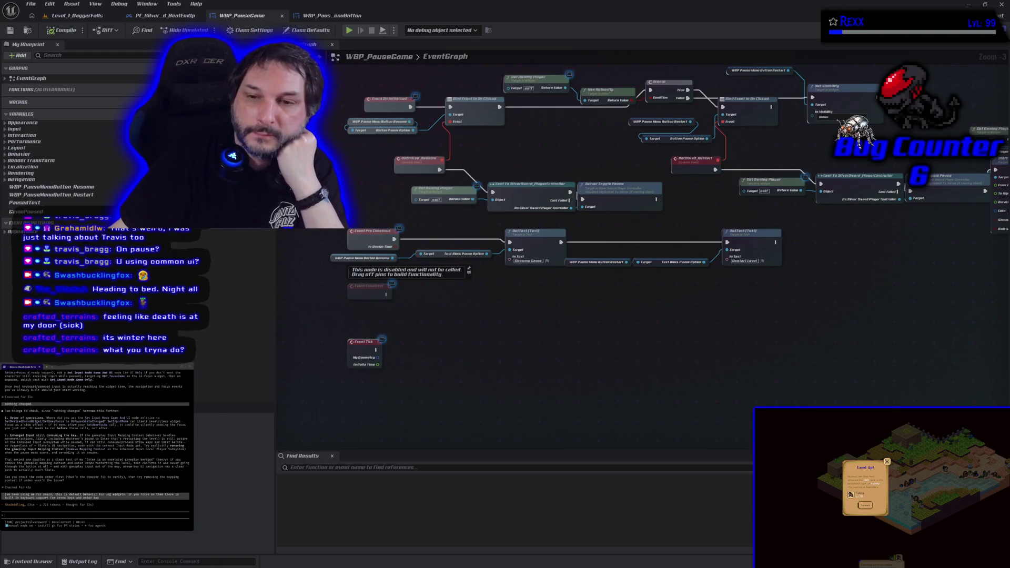
click(111, 20)
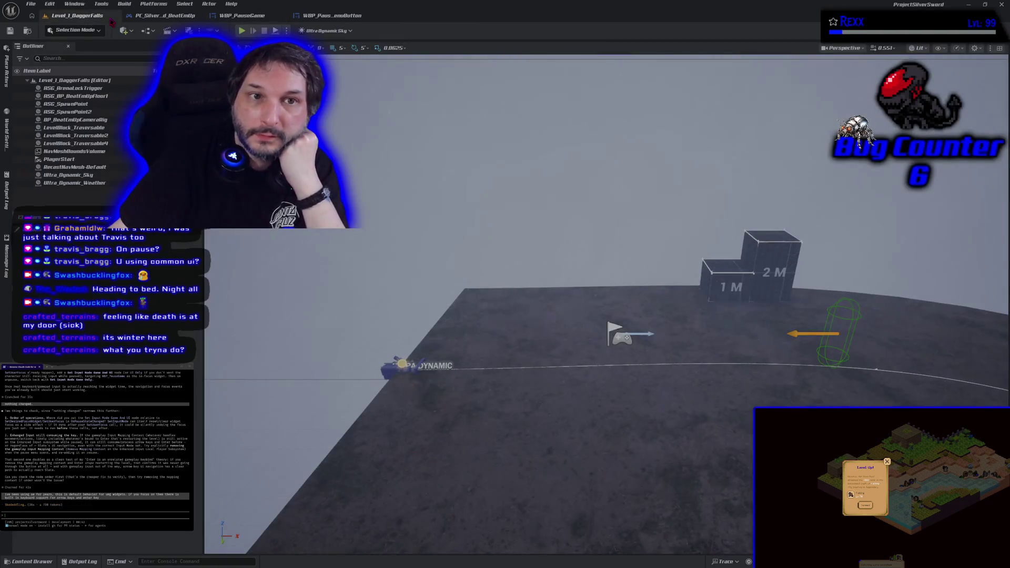
click(241, 31)
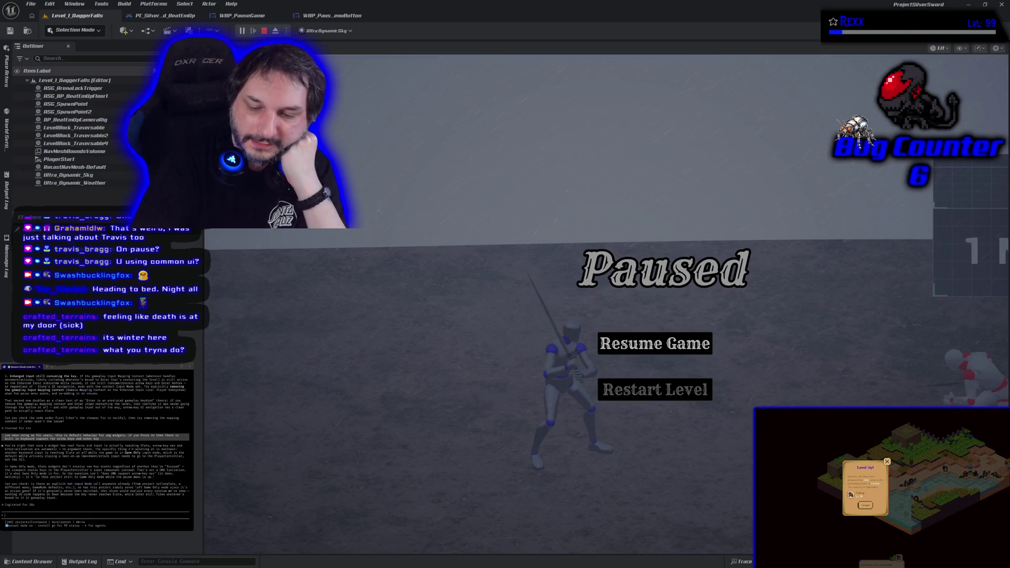
Replay the level, pause to check the menu, stop, and bring up the Play options list.
key(Escape)
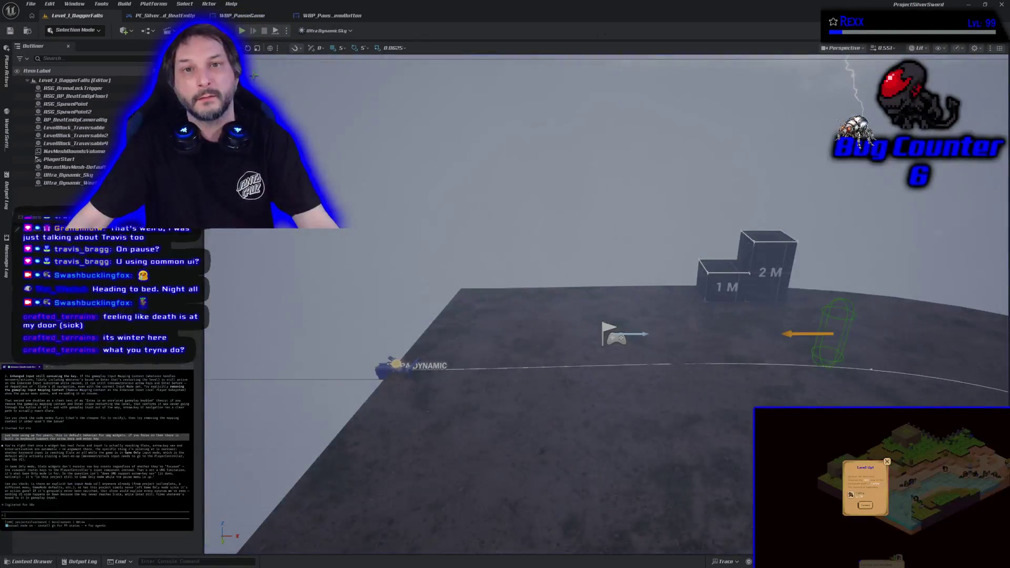
key(alt+p)
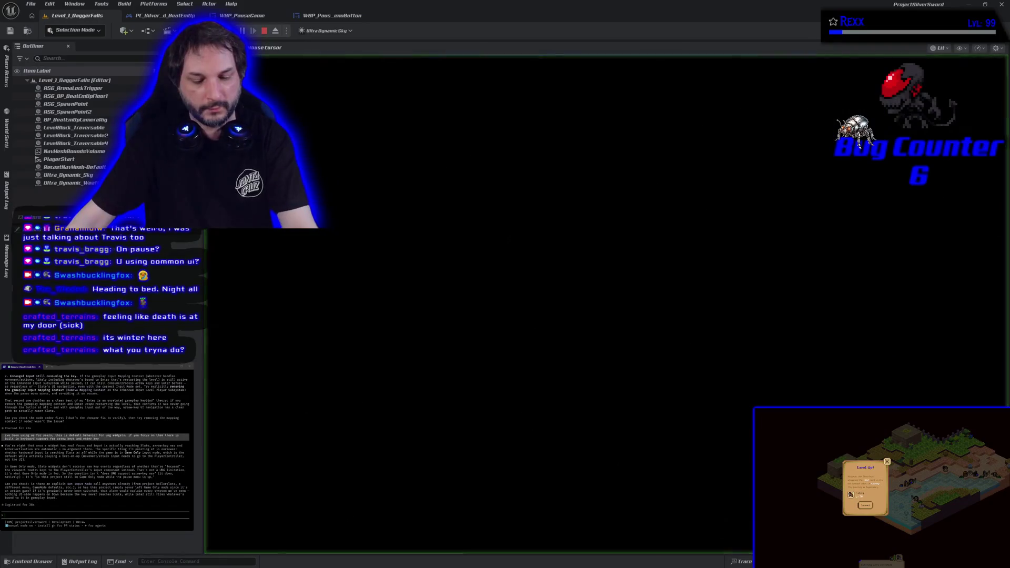
key(p)
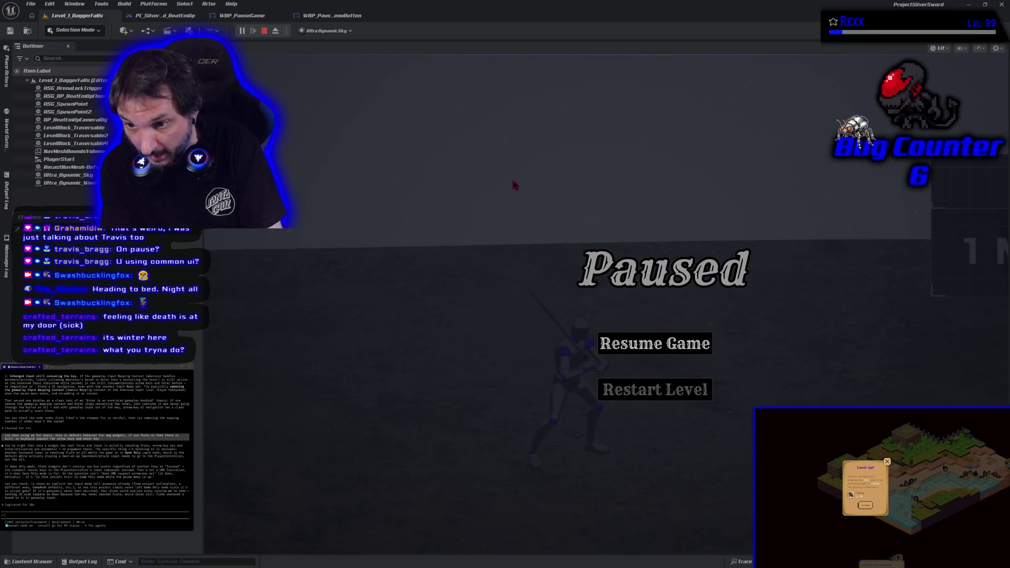
key(Escape)
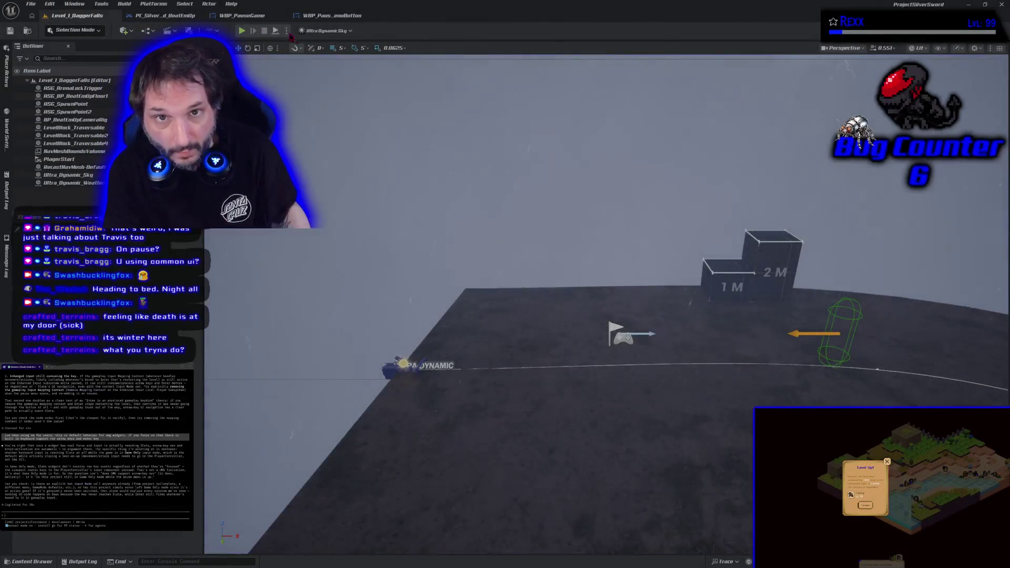
click(286, 31)
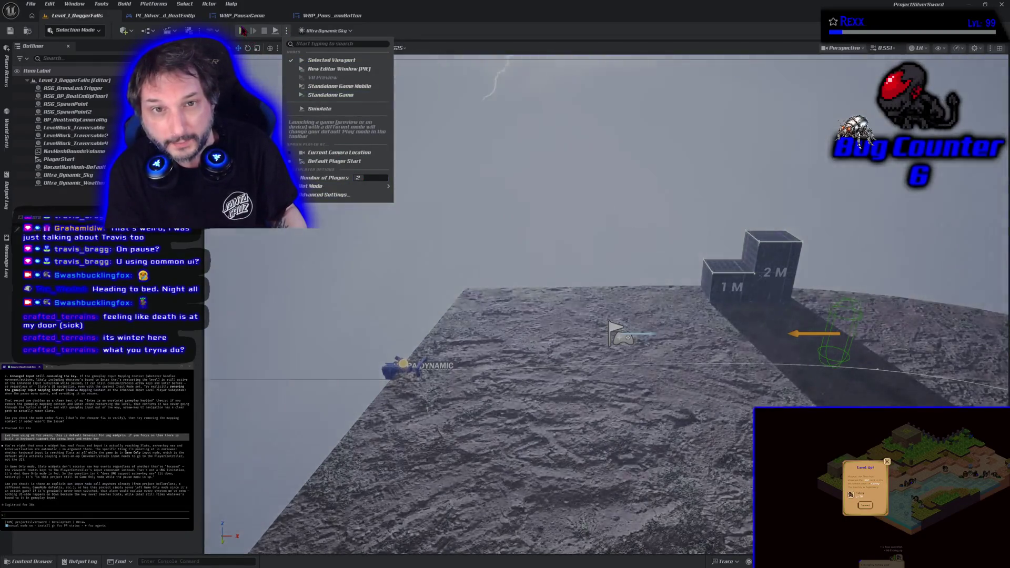
Test pausing with two players in both game views, then return to PC_SilverSword_BeatEmUp's graph.
click(338, 69)
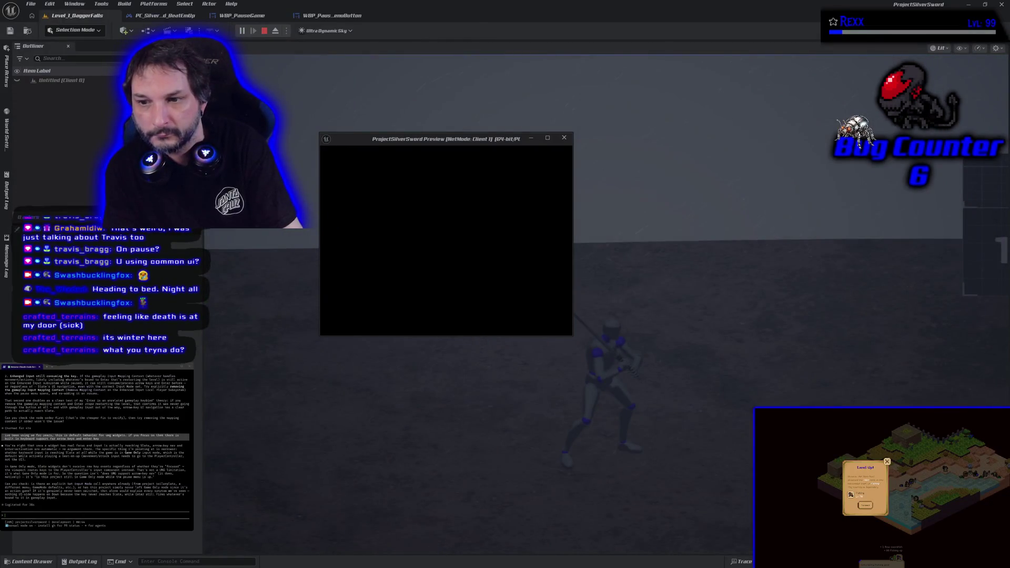
key(p)
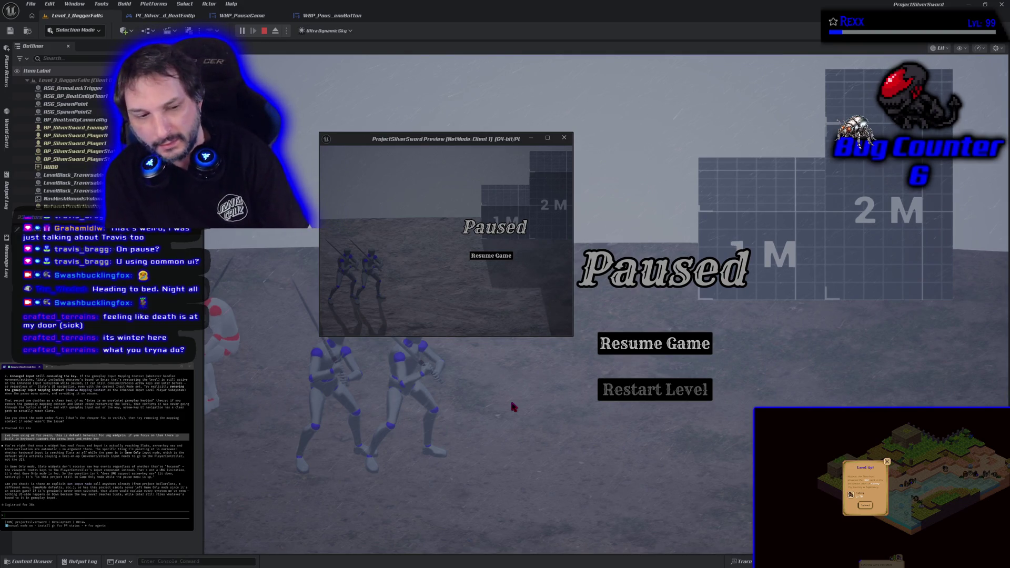
key(Escape)
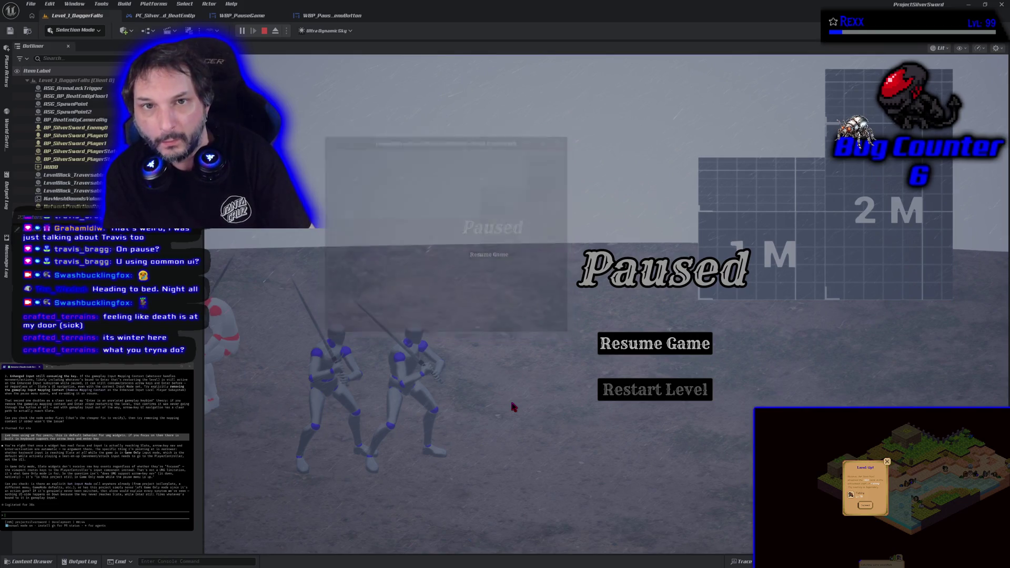
click(160, 20)
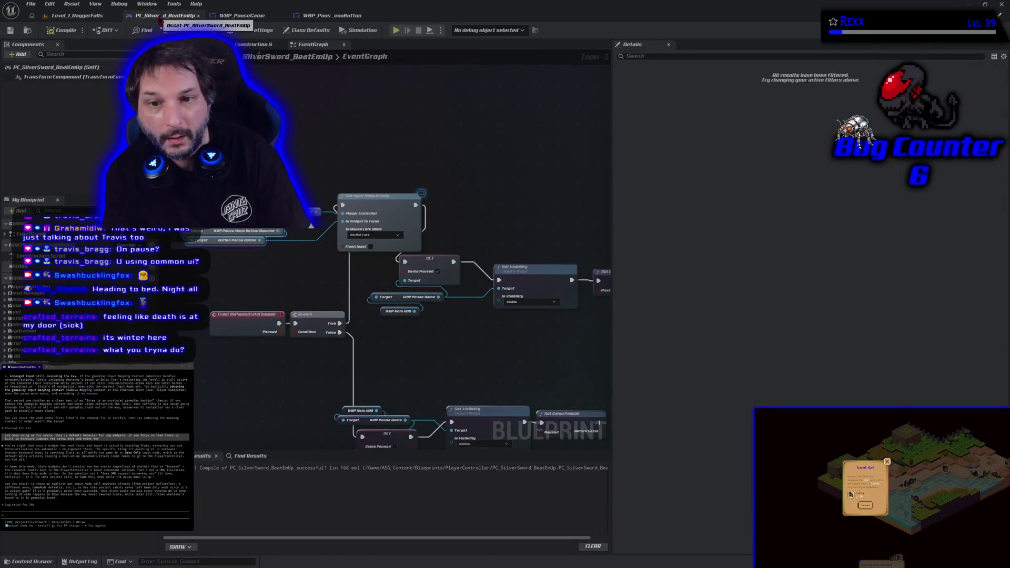
scroll(312, 225, down, 1)
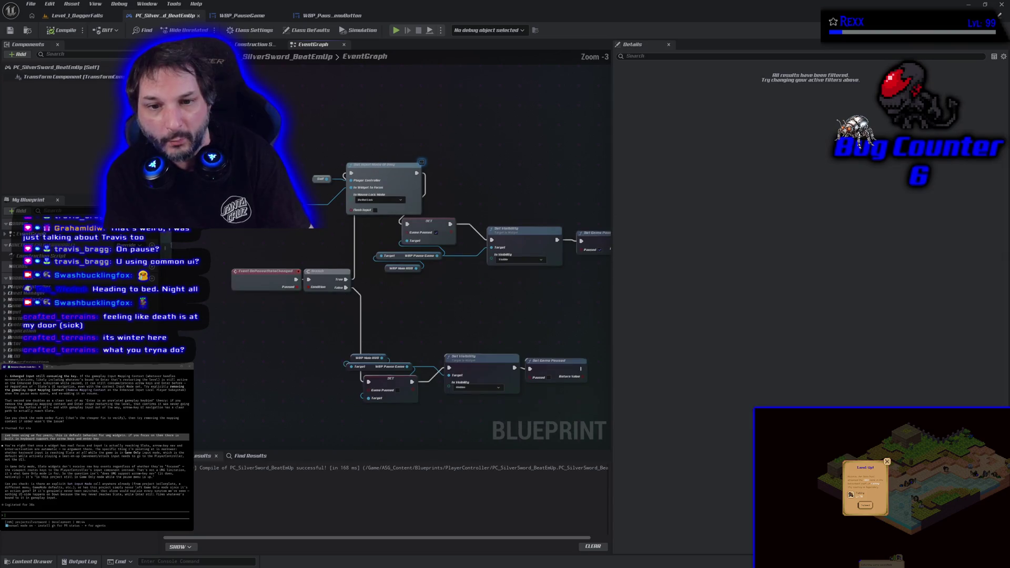
Pan through the controller's focus and pause nodes, then view WBP_PauseMenuButton's On Focus Lost nodes.
drag(281, 248, 165, 187)
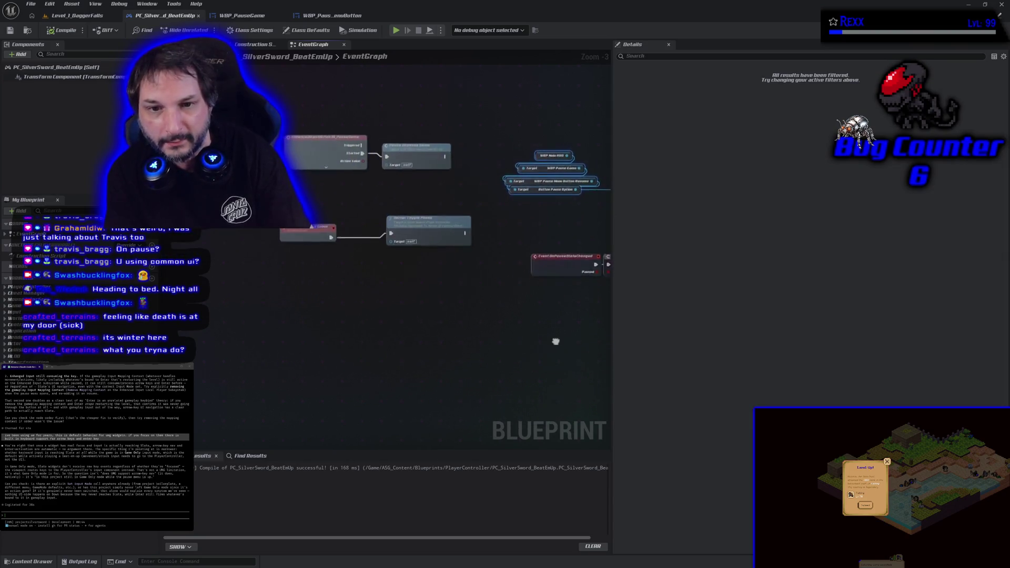
drag(566, 286, 248, 354)
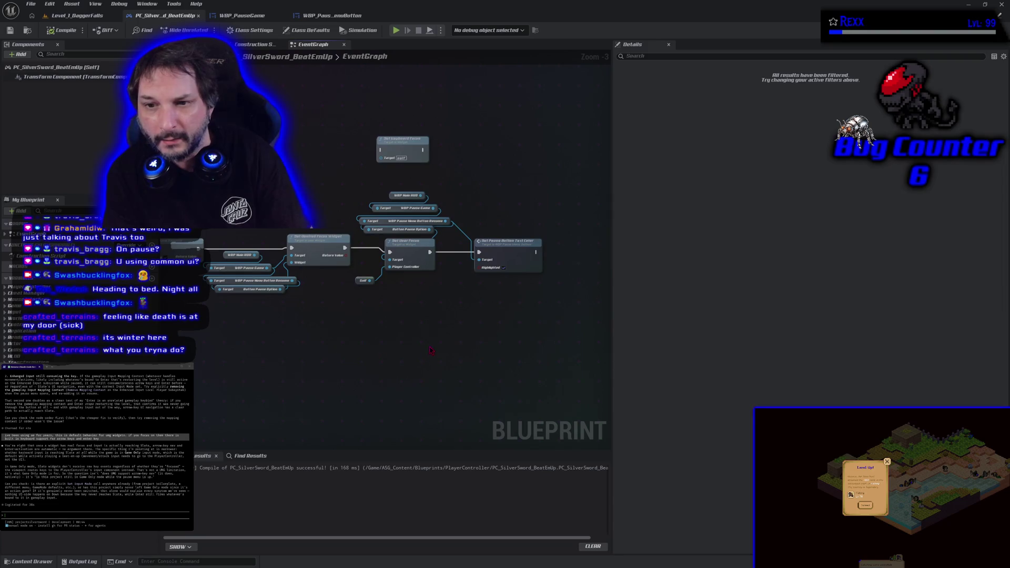
drag(335, 338, 461, 180)
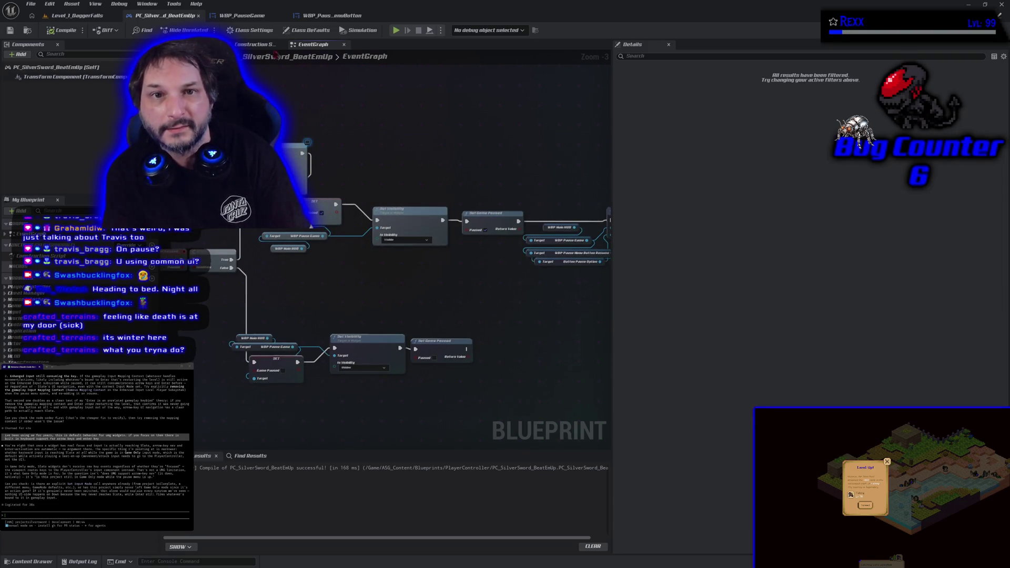
mouse_move(177, 363)
mouse_down()
mouse_move(395, 368)
mouse_move(580, 331)
mouse_move(519, 355)
mouse_move(395, 316)
mouse_up()
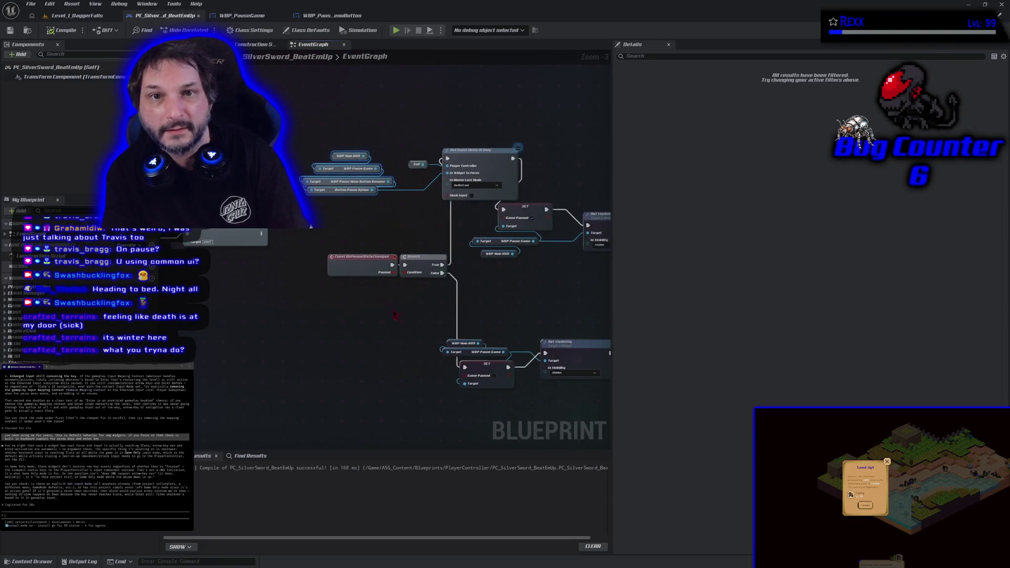
click(326, 15)
drag(584, 385, 471, 416)
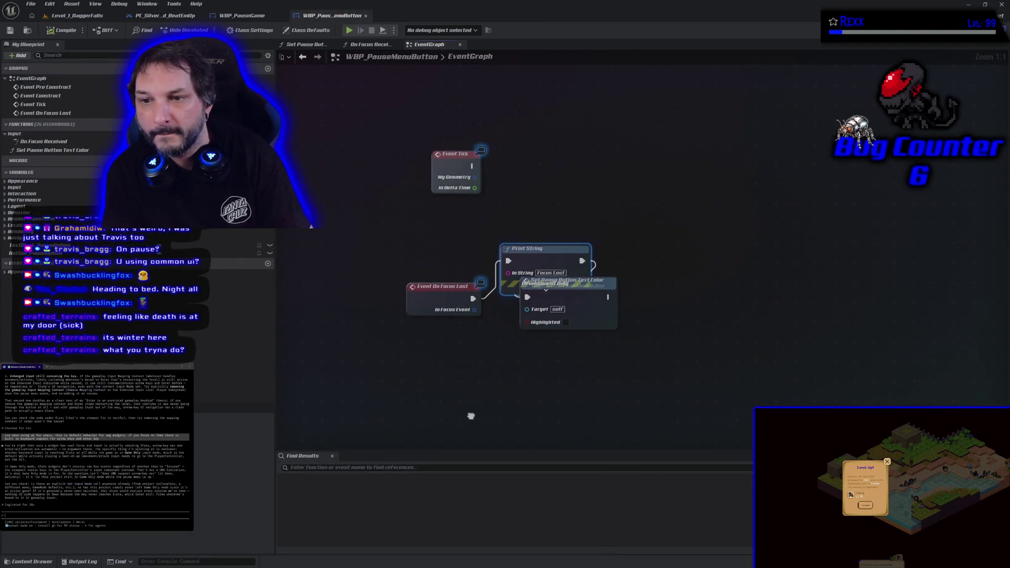
Try connecting TextBlock_PauseOption and Button_PauseOption to Set Pause Button Text Color's Target pin.
click(442, 300)
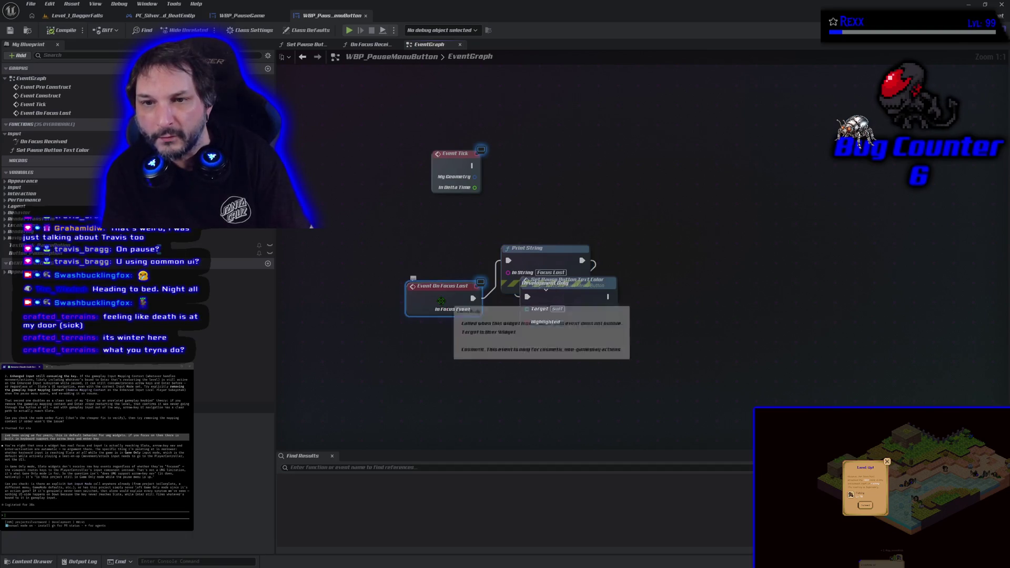
click(387, 47)
drag(341, 156, 419, 303)
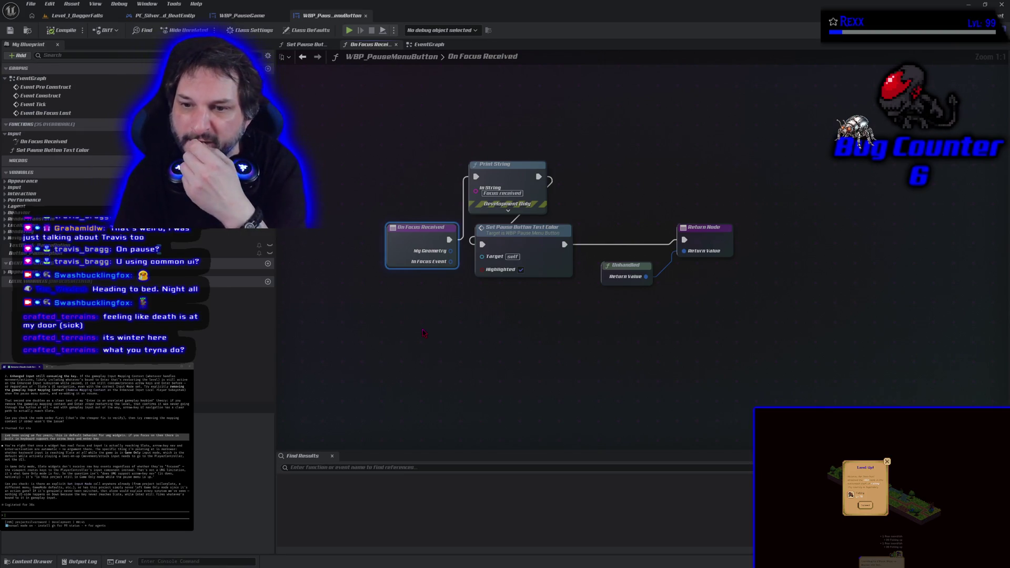
click(505, 263)
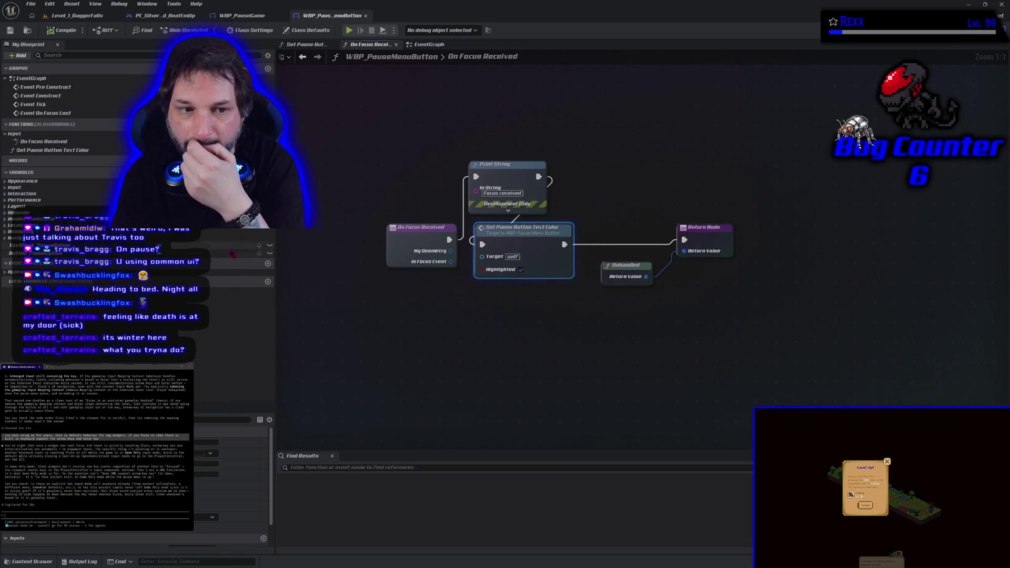
mouse_move(32, 246)
mouse_down()
mouse_move(481, 261)
mouse_move(476, 269)
mouse_up()
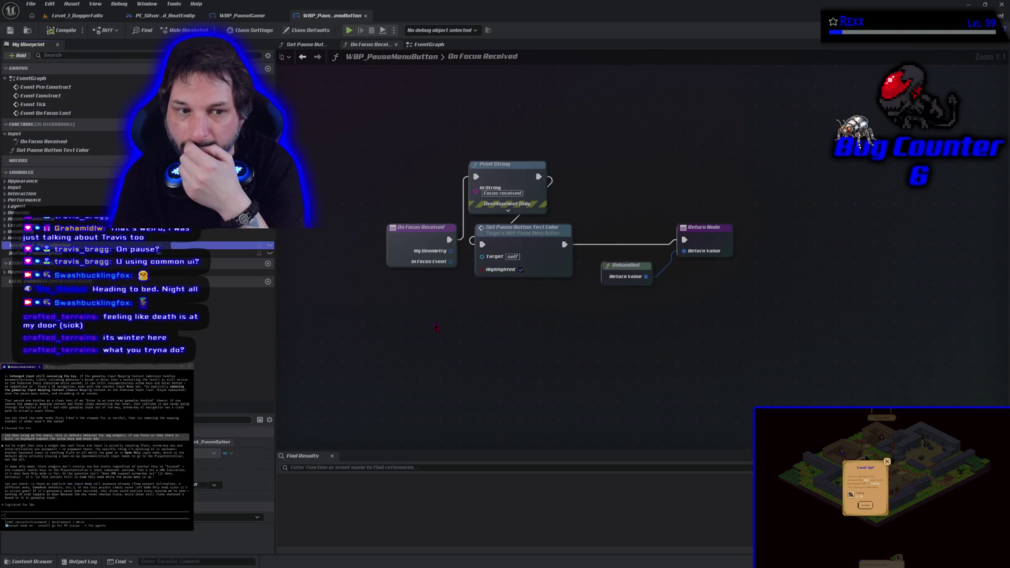
drag(210, 254, 483, 264)
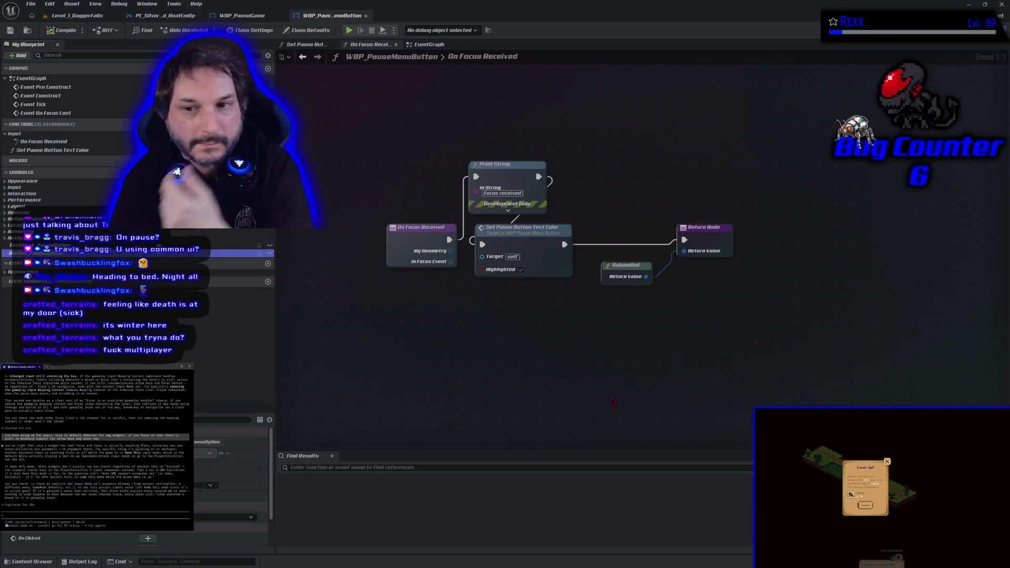
click(179, 16)
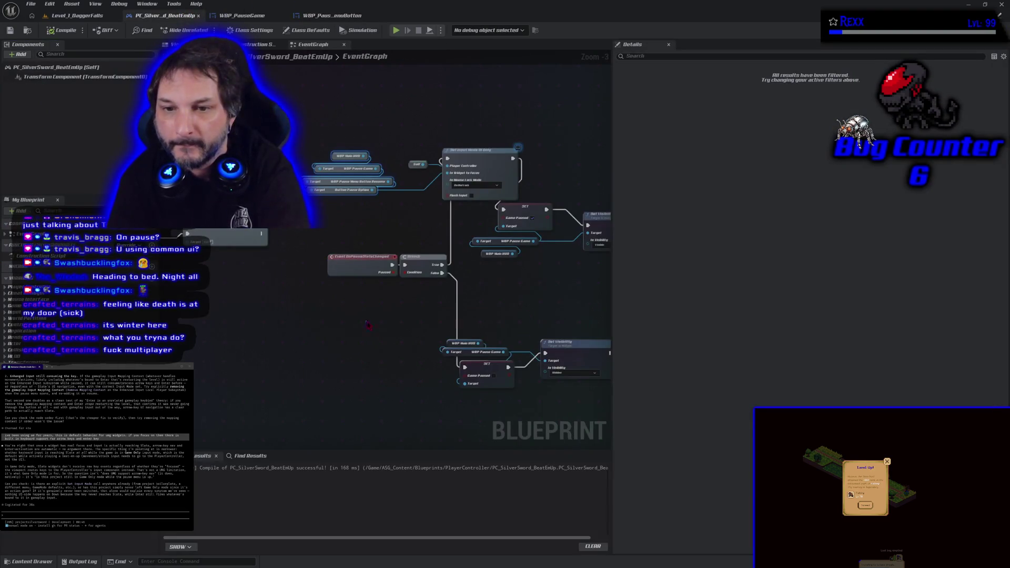
Delete the stray node, wire Branch True into the SET node, and save PC_SilverSword_BeatEmUp.
scroll(367, 325, down, 1)
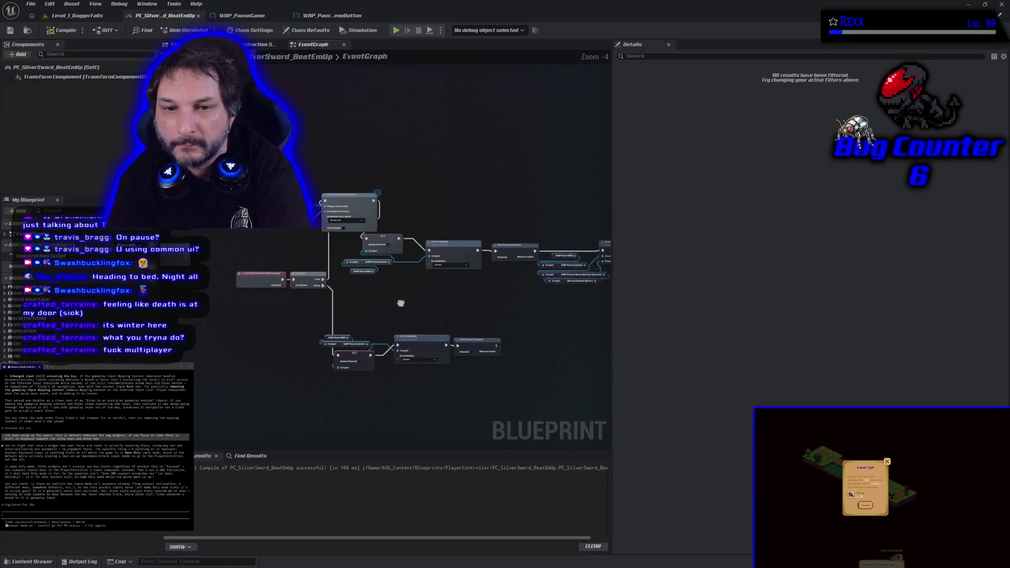
drag(400, 304, 382, 301)
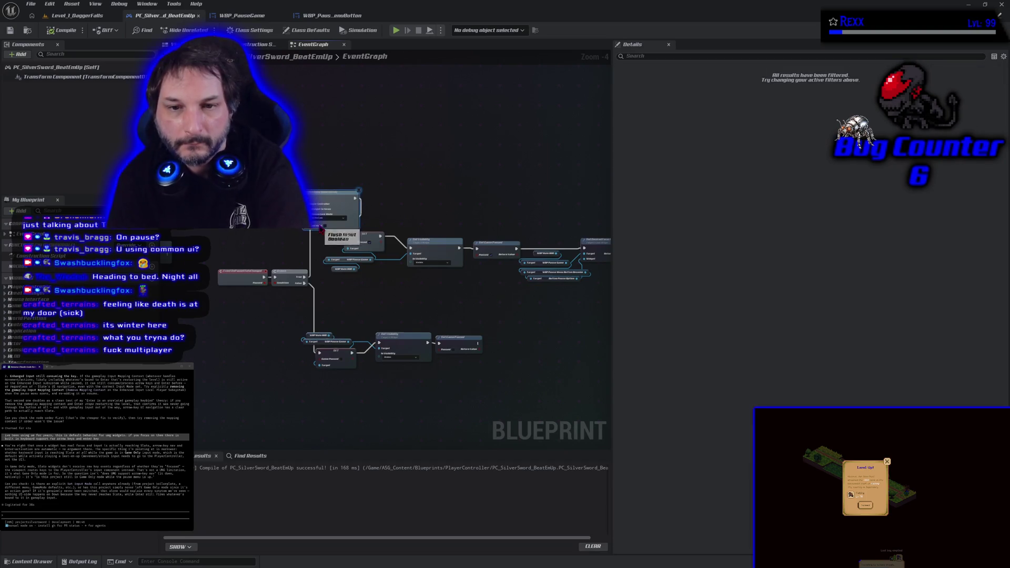
key(Delete)
mouse_move(304, 277)
mouse_down()
mouse_move(315, 249)
mouse_move(347, 239)
mouse_up()
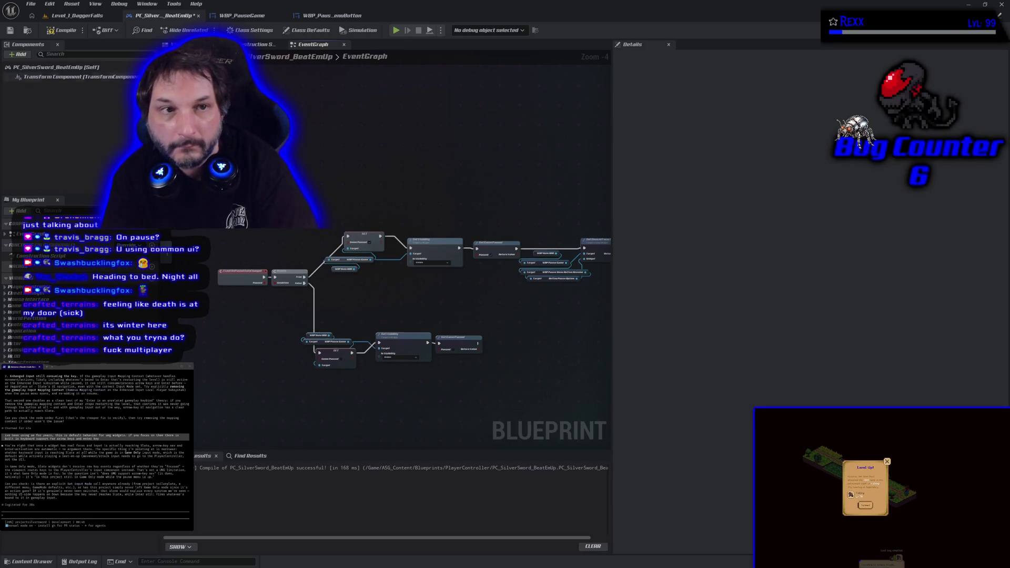
click(63, 30)
click(10, 30)
Check the SET, Set Visibility and Set Game Paused nodes, then return to WBP_PauseMenuButton.
drag(434, 316, 282, 276)
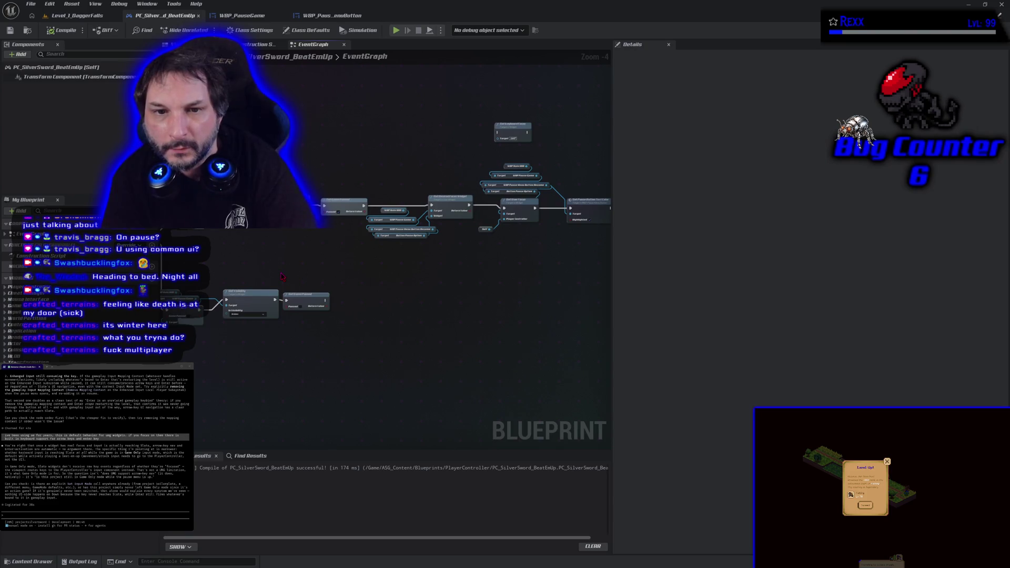
mouse_move(483, 309)
mouse_down()
mouse_move(381, 300)
mouse_move(411, 369)
mouse_move(368, 236)
mouse_up()
drag(473, 236, 384, 241)
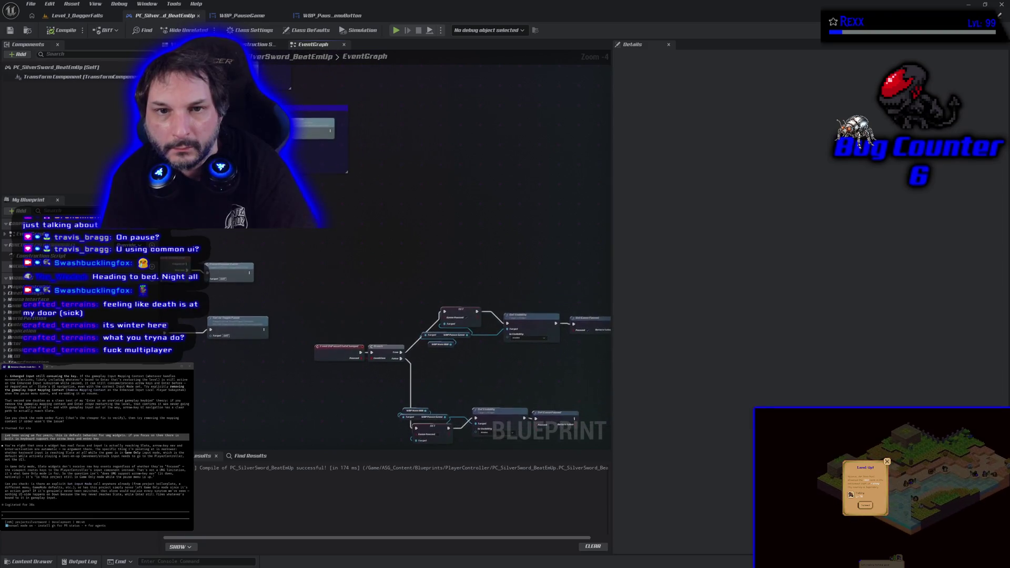
scroll(404, 354, up, 2)
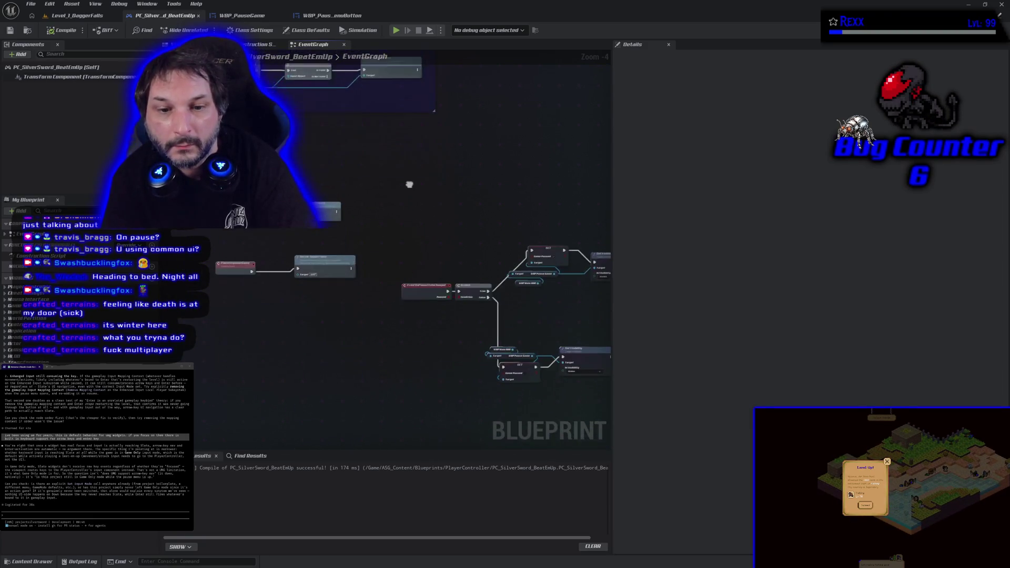
mouse_move(399, 330)
mouse_down()
mouse_move(343, 296)
mouse_move(384, 261)
mouse_move(419, 257)
mouse_move(282, 241)
mouse_move(230, 259)
mouse_move(418, 355)
mouse_up()
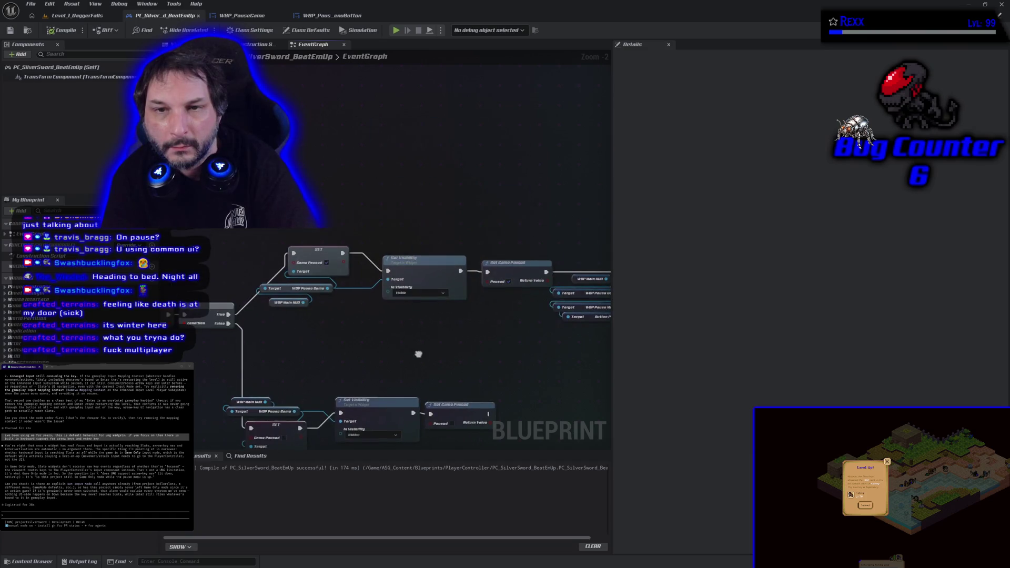
click(332, 16)
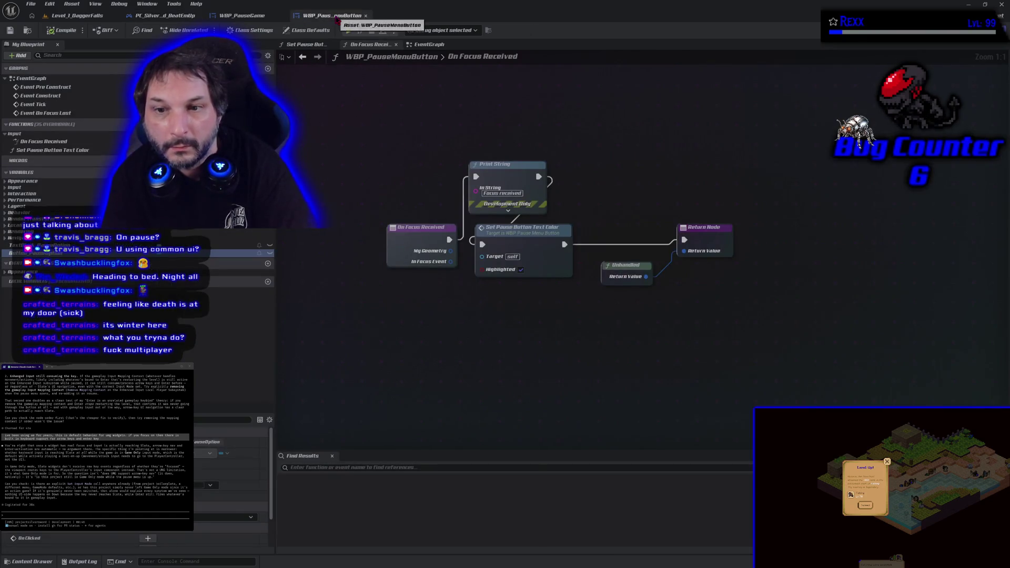
Move Set Pause Button Text Color clear of Print String and open its function graph.
click(429, 44)
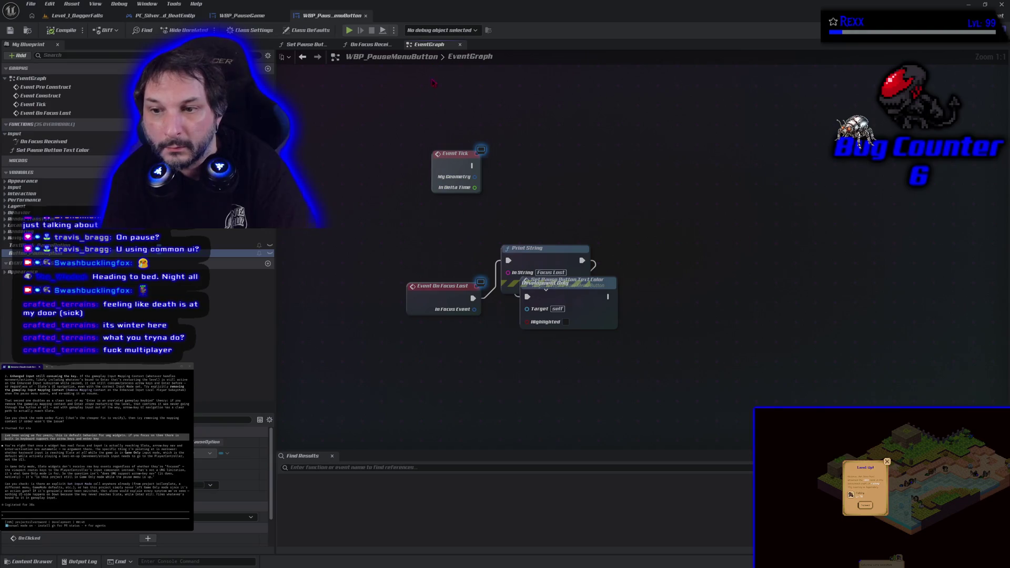
mouse_move(604, 310)
mouse_down()
mouse_move(704, 319)
mouse_move(711, 293)
mouse_up()
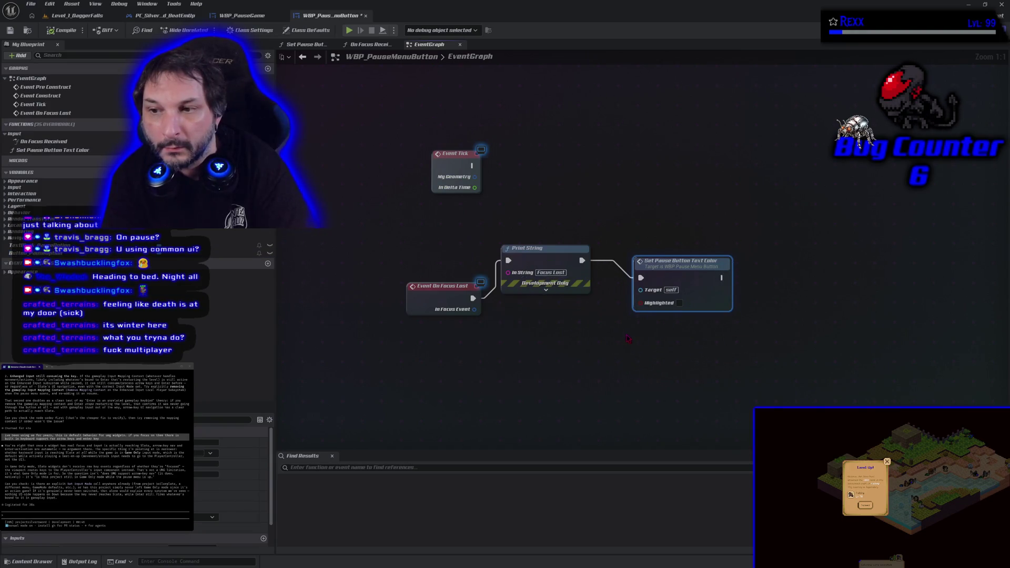
click(307, 44)
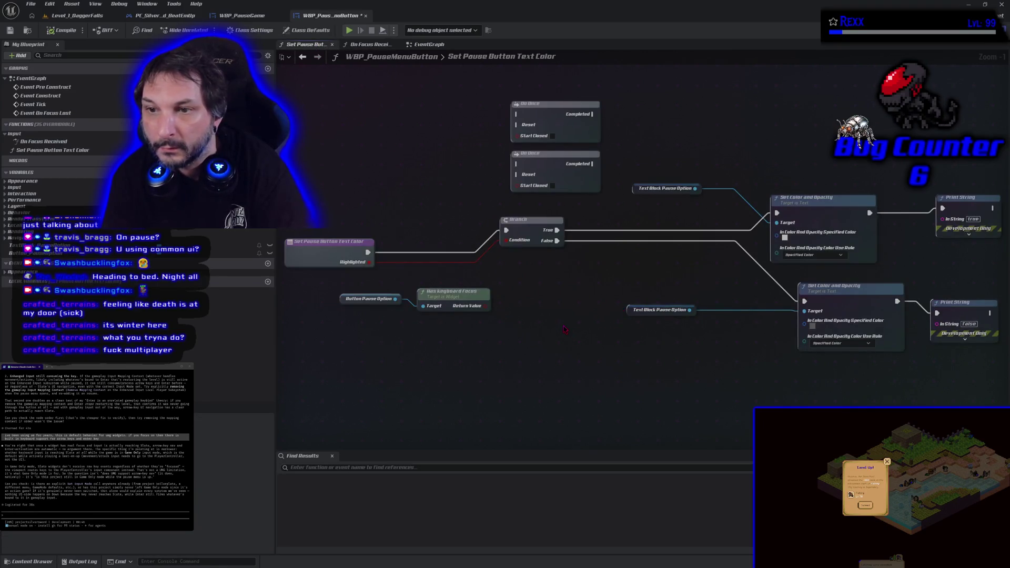
scroll(563, 330, down, 1)
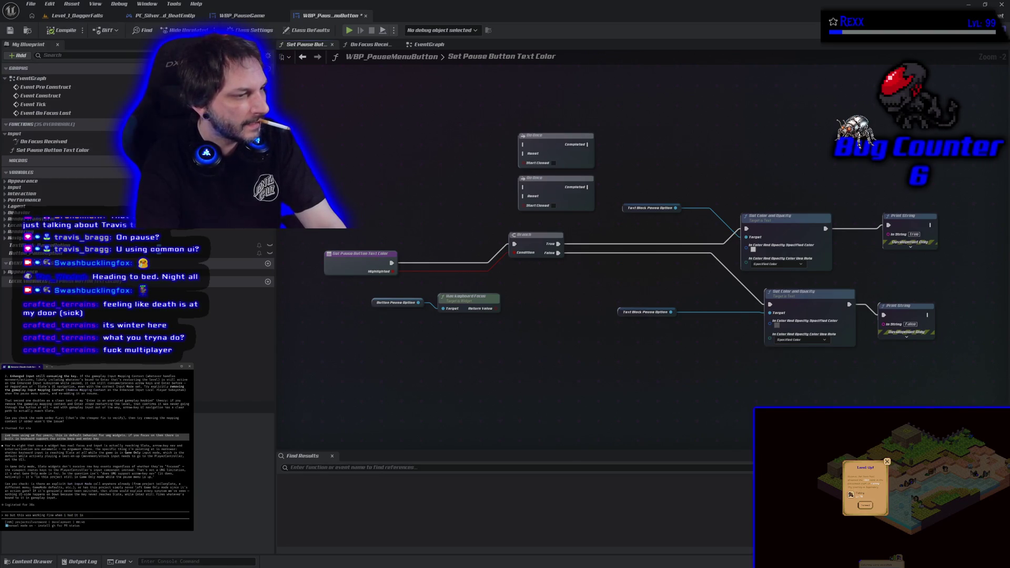
text(so but this was working fine when I had it to tick in single)
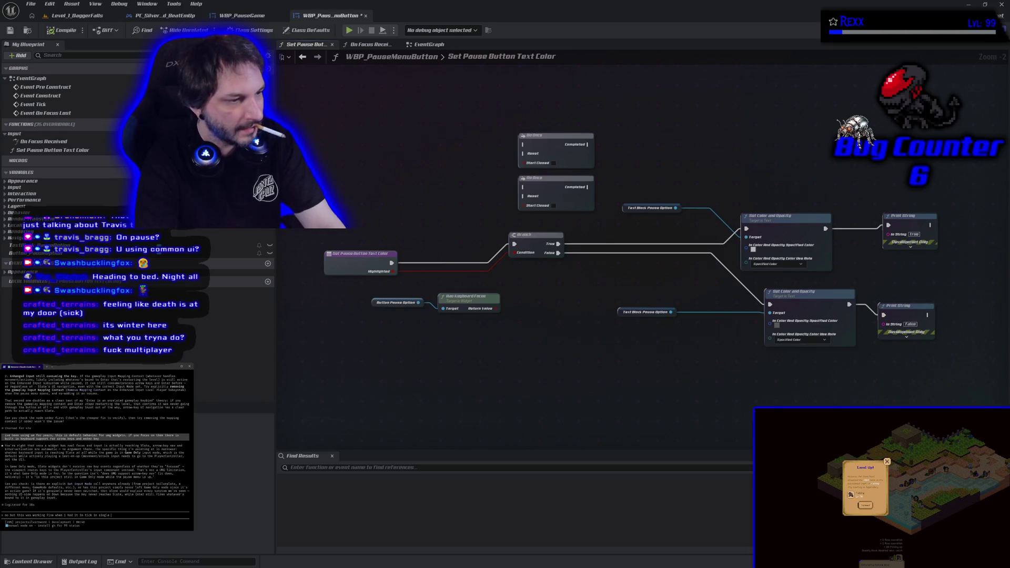
Send the typed note ending 'player.' in the side terminal and minimize the music player.
text(player.)
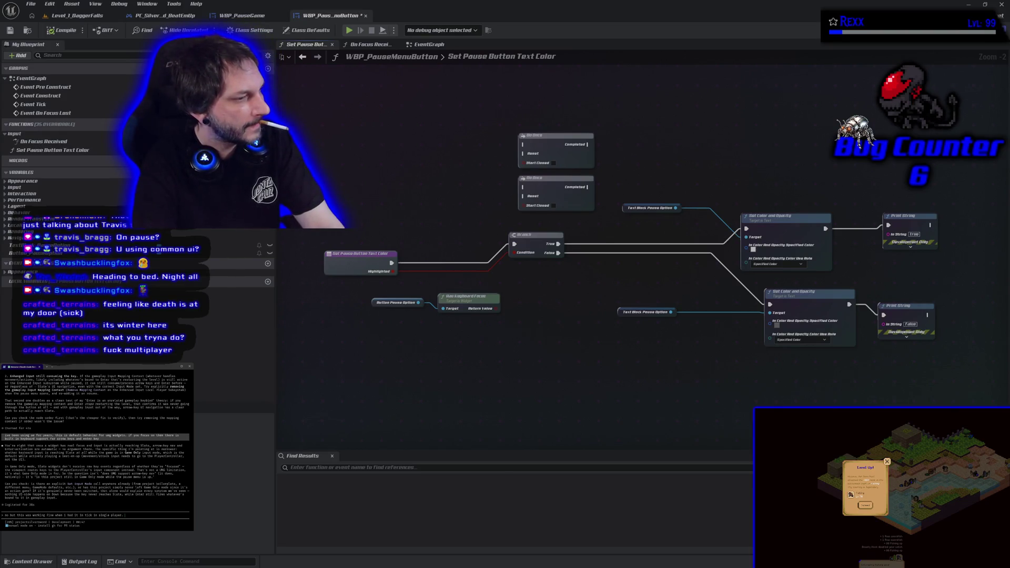
key(Return)
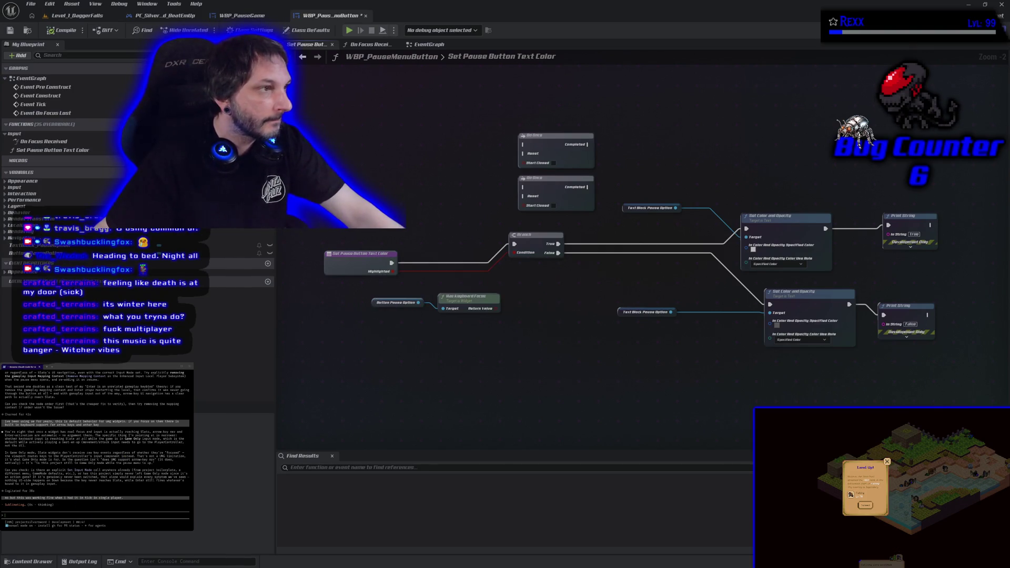
key(alt+Tab)
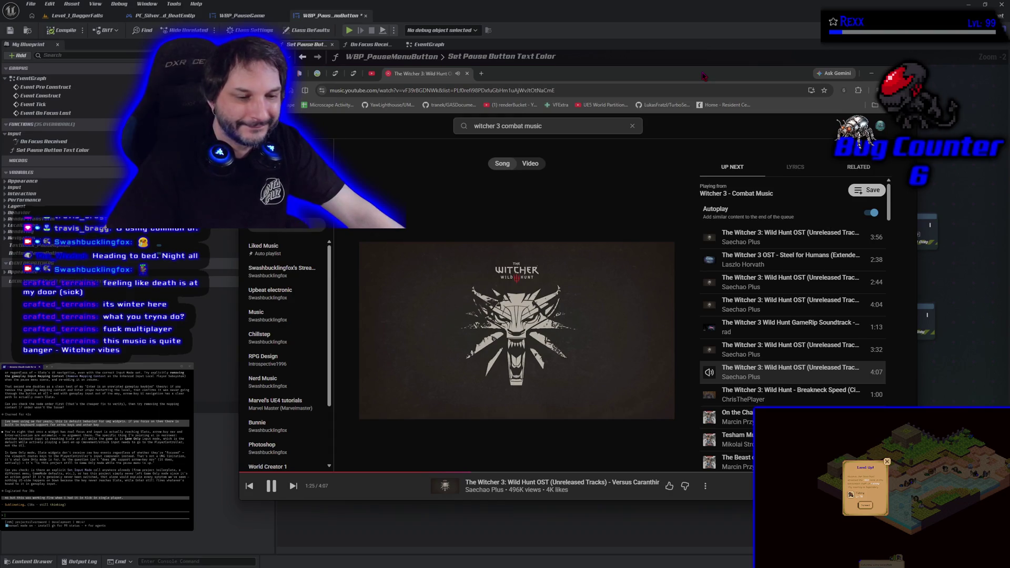
click(871, 73)
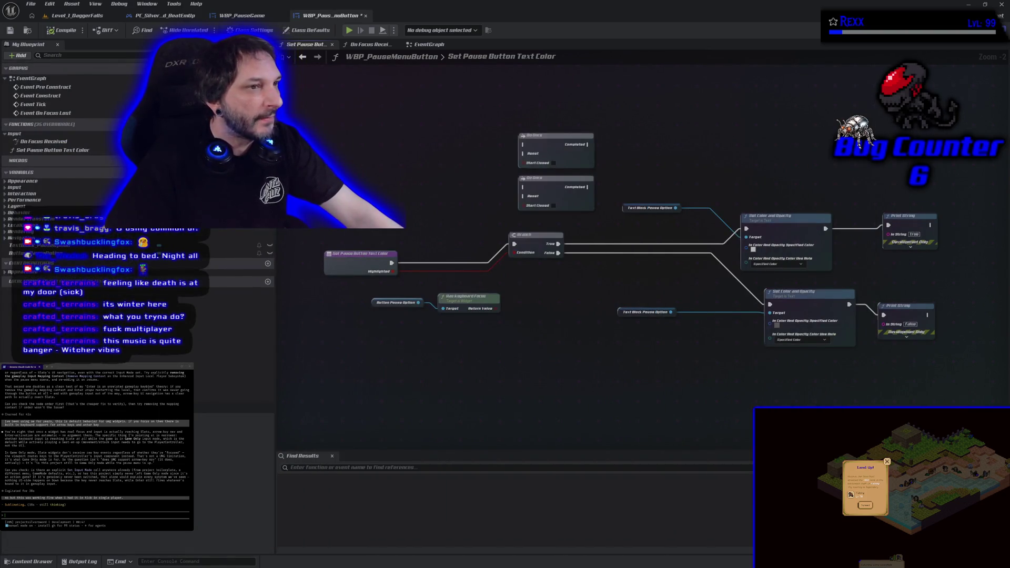
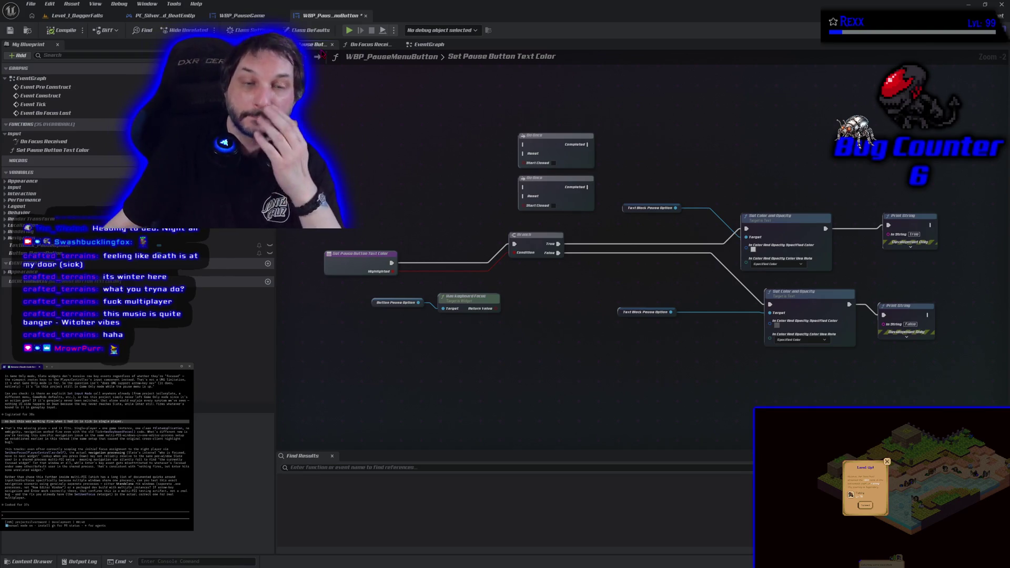
Save WBP_PauseMenuButton and launch Level_1_DaggerFalls as a Standalone Game.
click(77, 15)
click(287, 30)
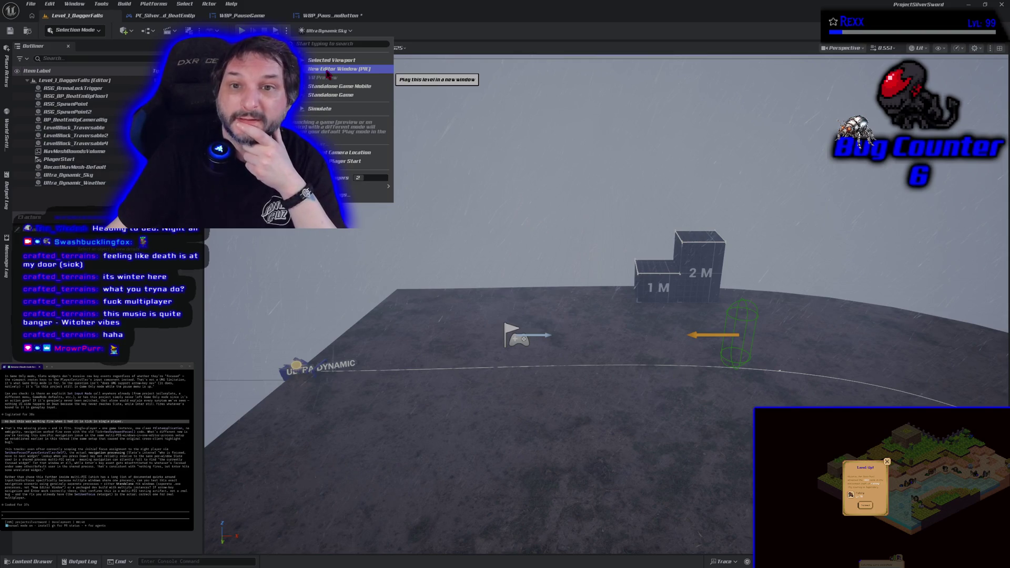
click(344, 100)
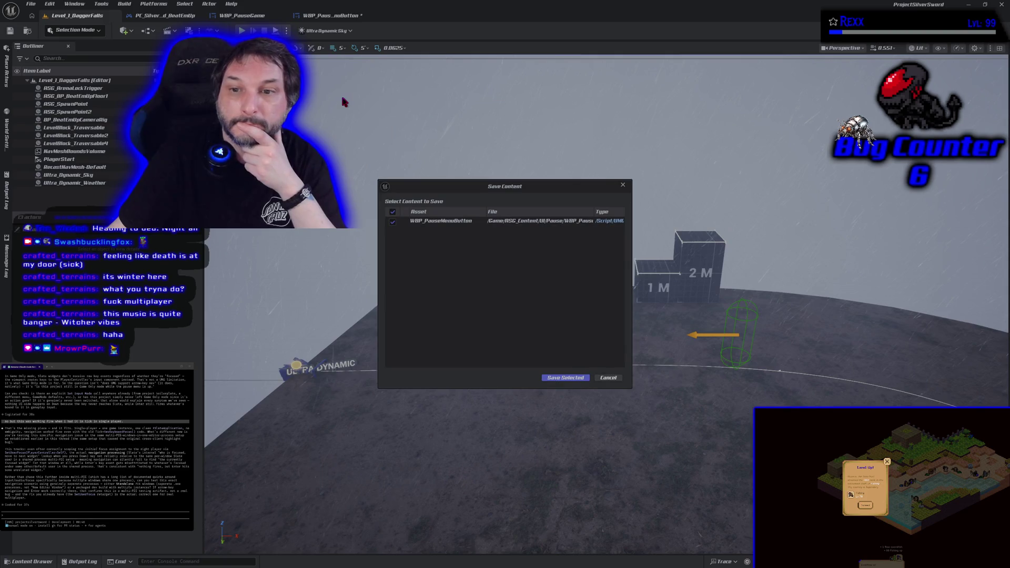
click(548, 379)
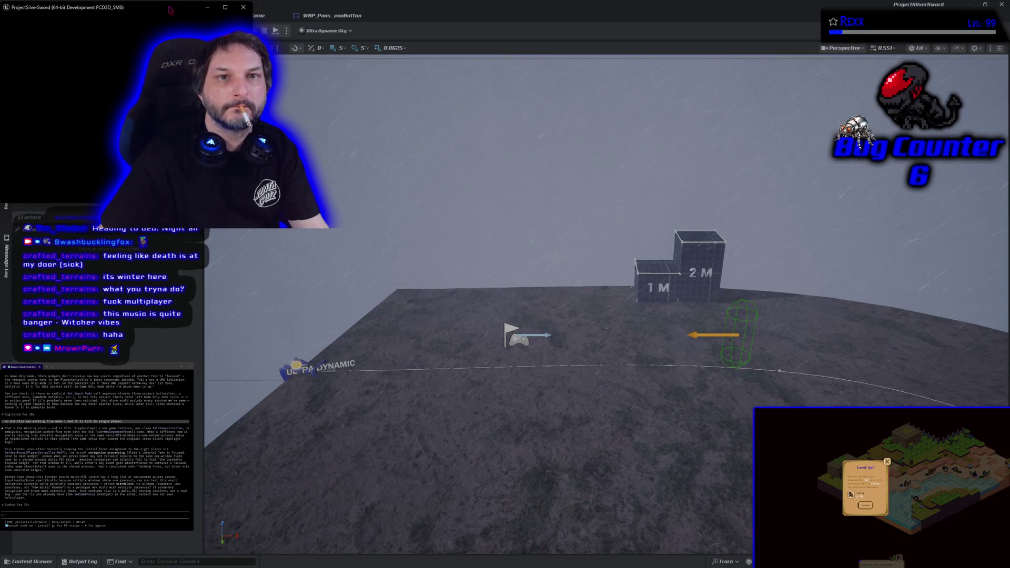
Reposition the standalone game window toward the centre-right of the screen.
mouse_move(166, 4)
mouse_down()
mouse_move(316, 53)
mouse_move(558, 98)
mouse_up()
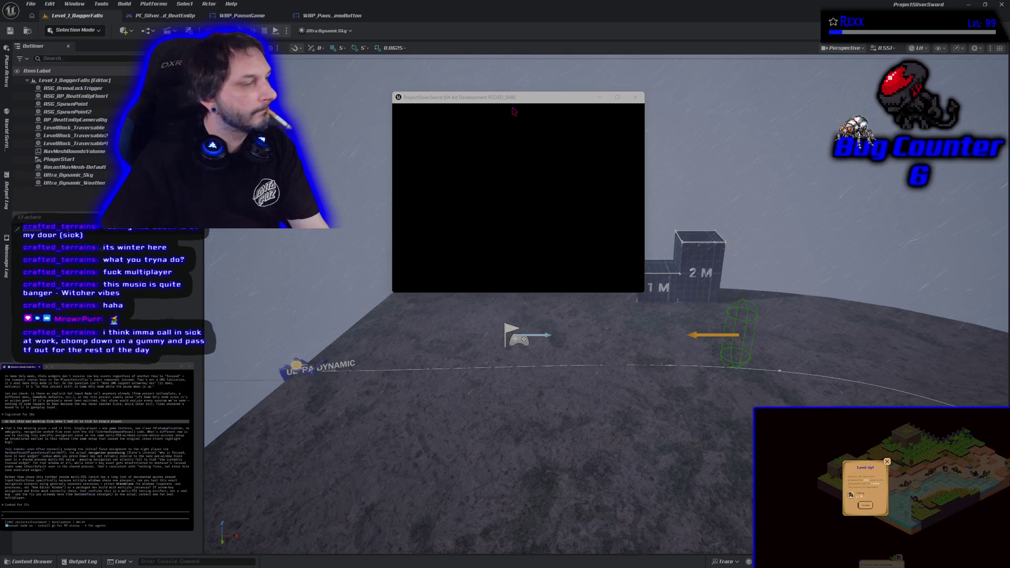
drag(500, 98, 507, 138)
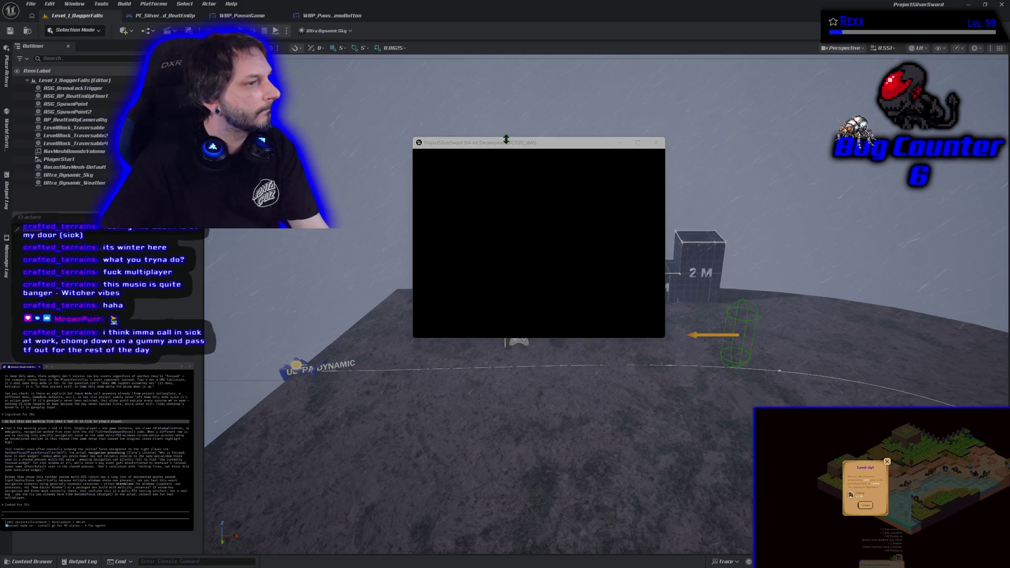
click(510, 145)
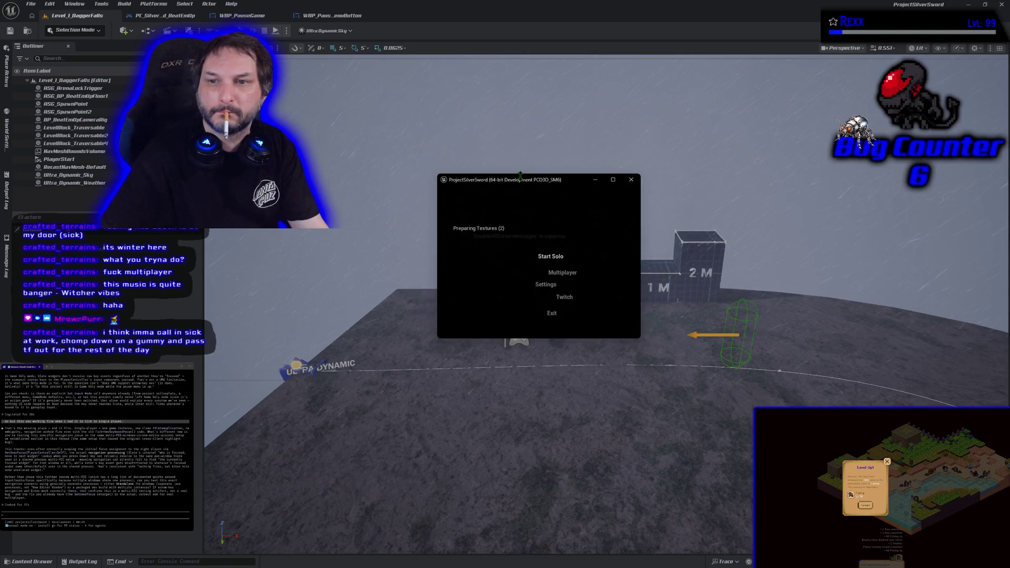
drag(532, 117, 686, 148)
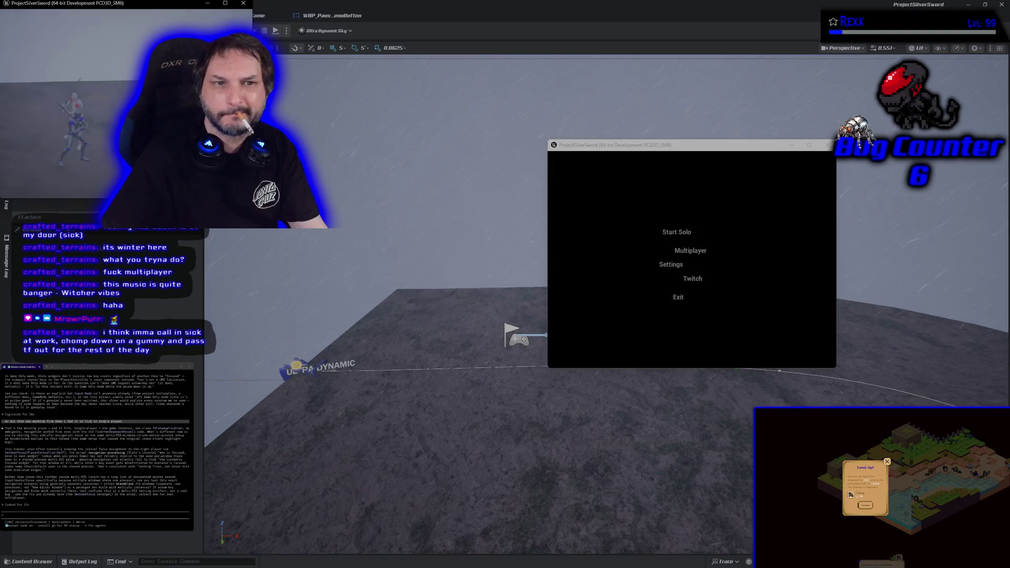
Focus the right-hand game window and close the small extra game window.
key(alt+Tab)
key(alt+Tab)
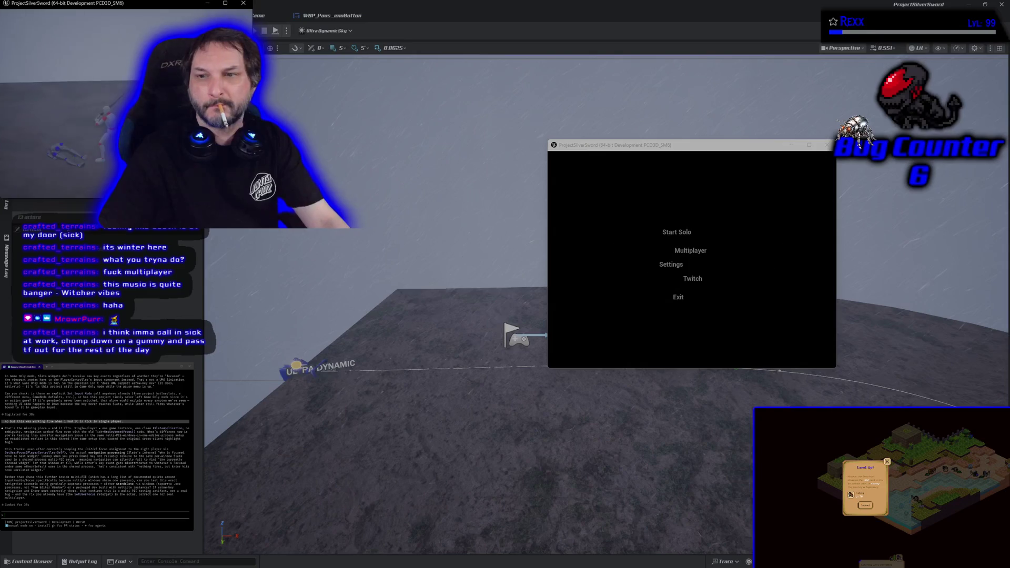
key(alt+Tab)
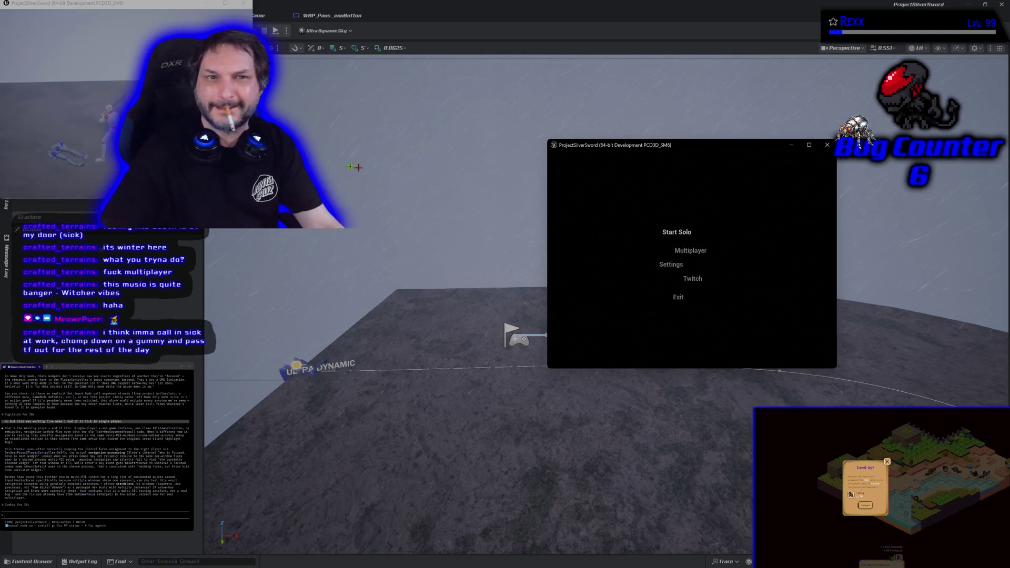
click(243, 4)
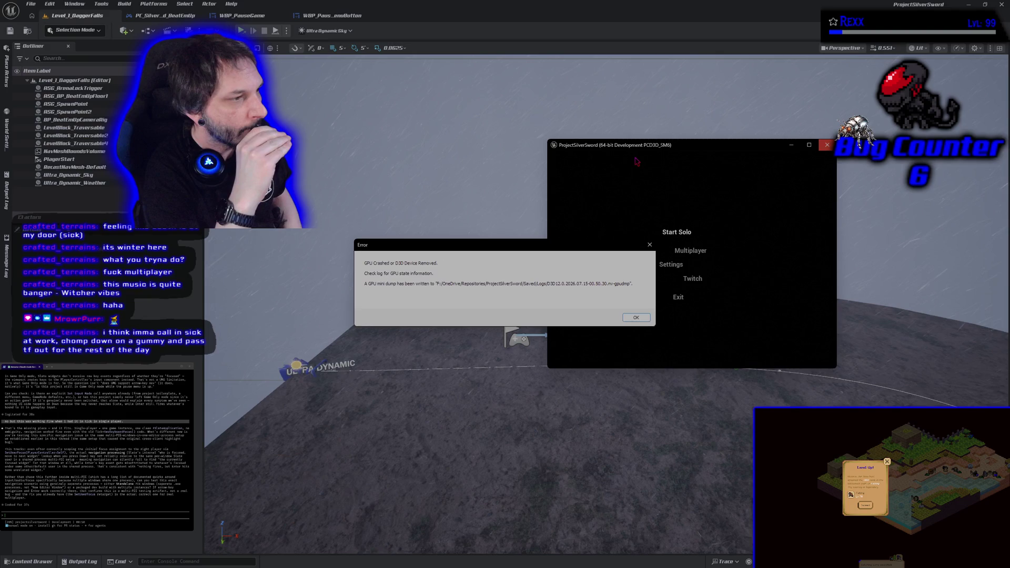
Dismiss the 'GPU Crashed or D3D Device Removed' error with OK.
click(637, 317)
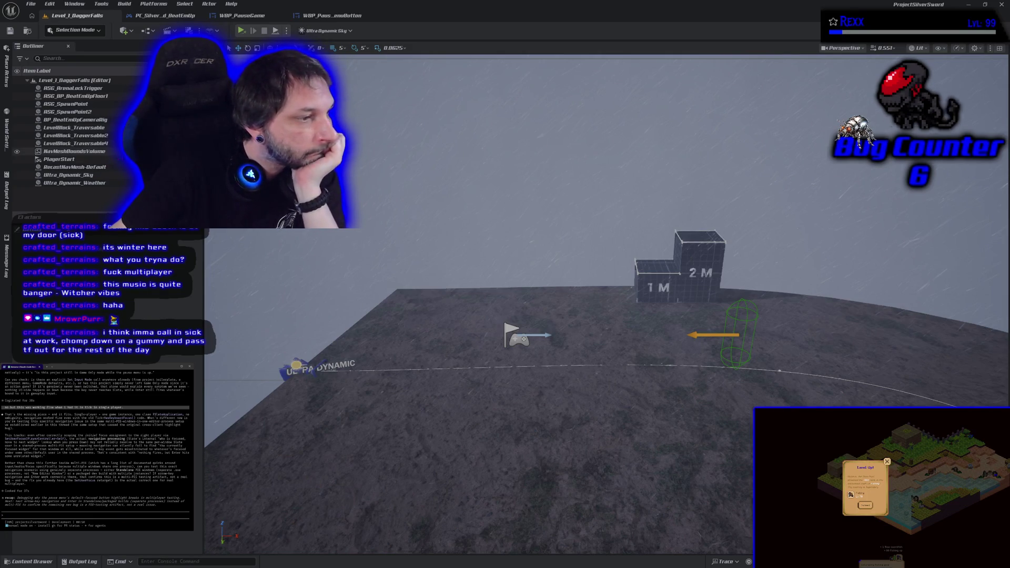
Relaunch the standalone game, then open and close the Paused menu with Escape and Enter.
click(287, 30)
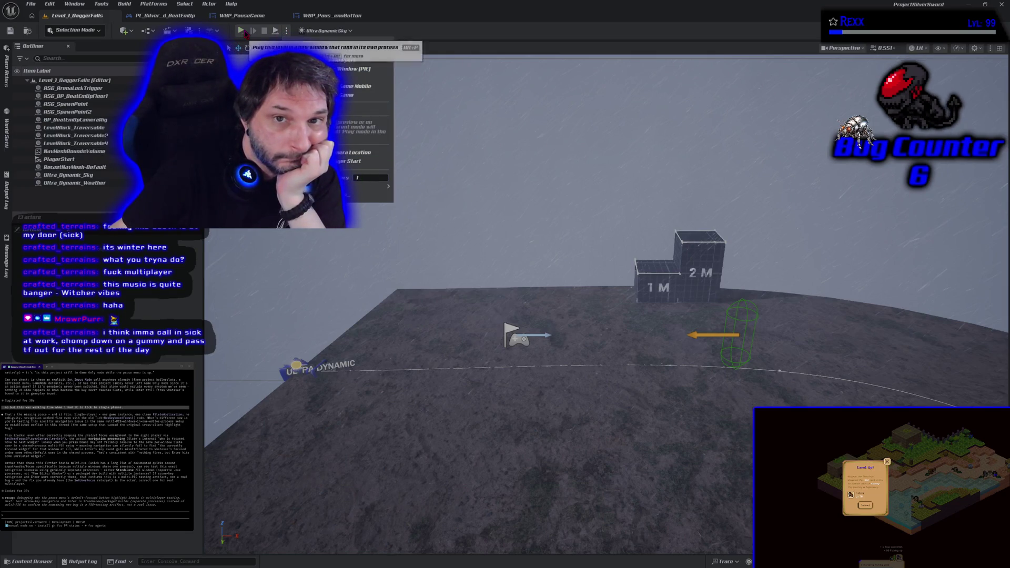
key(Escape)
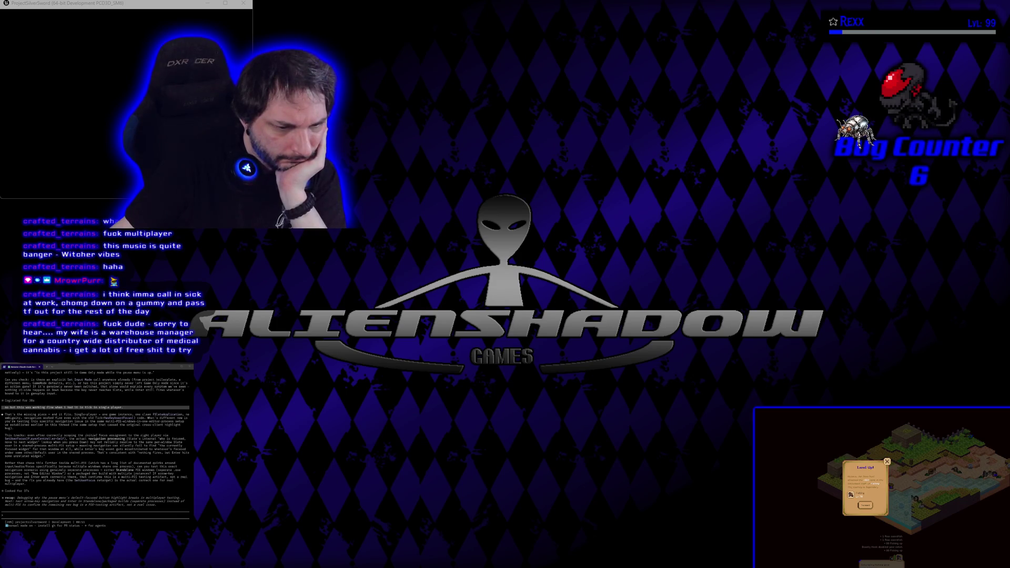
drag(140, 6, 166, 32)
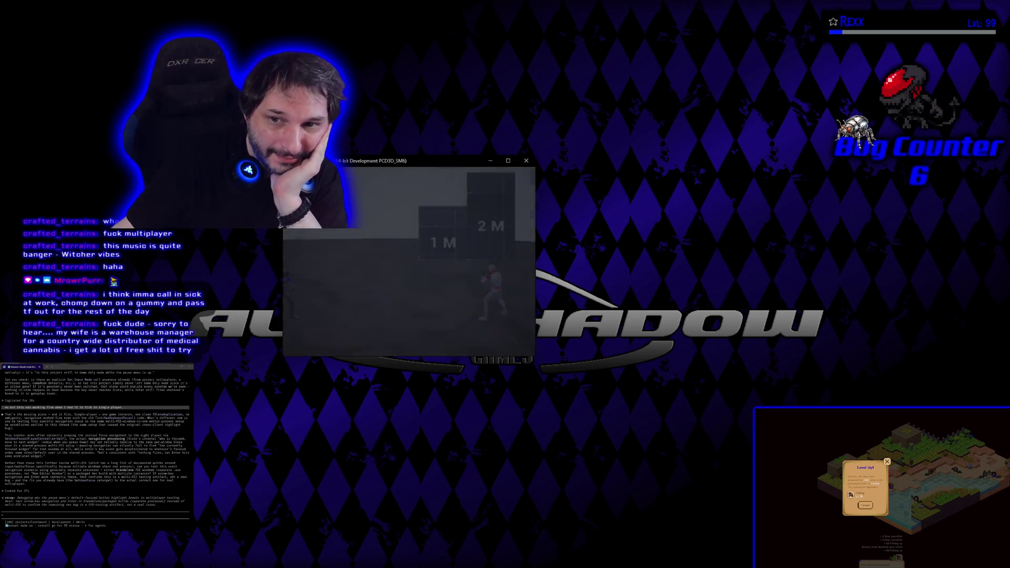
key(Escape)
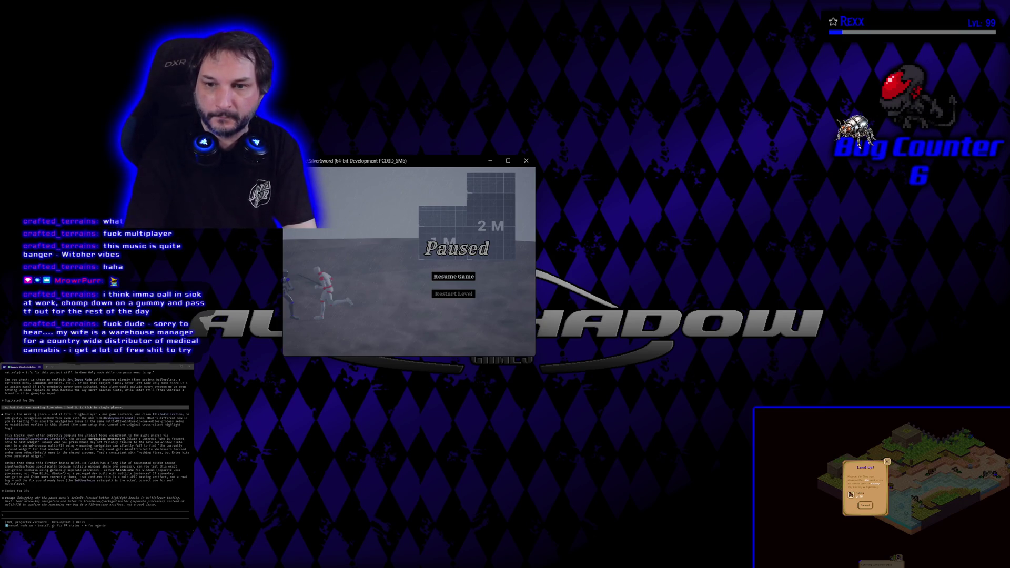
key(Return)
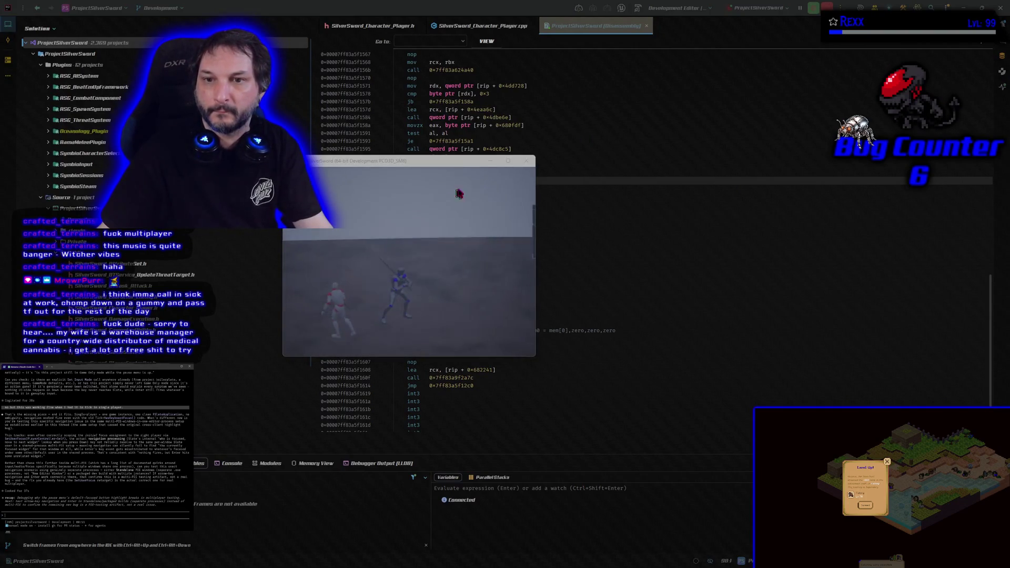
Close the ProjectSilverSword standalone game window.
click(527, 161)
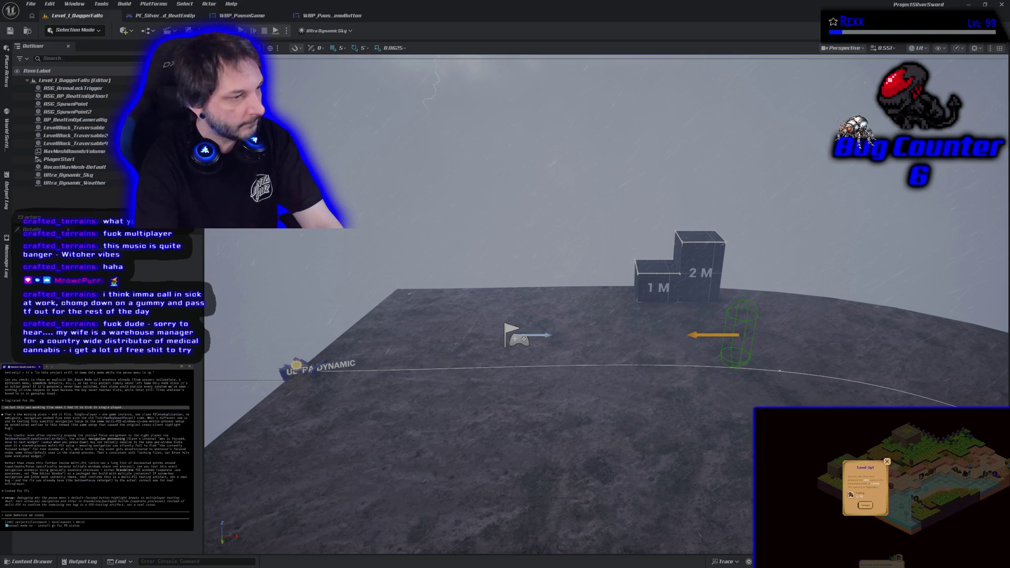
text(its working all except th)
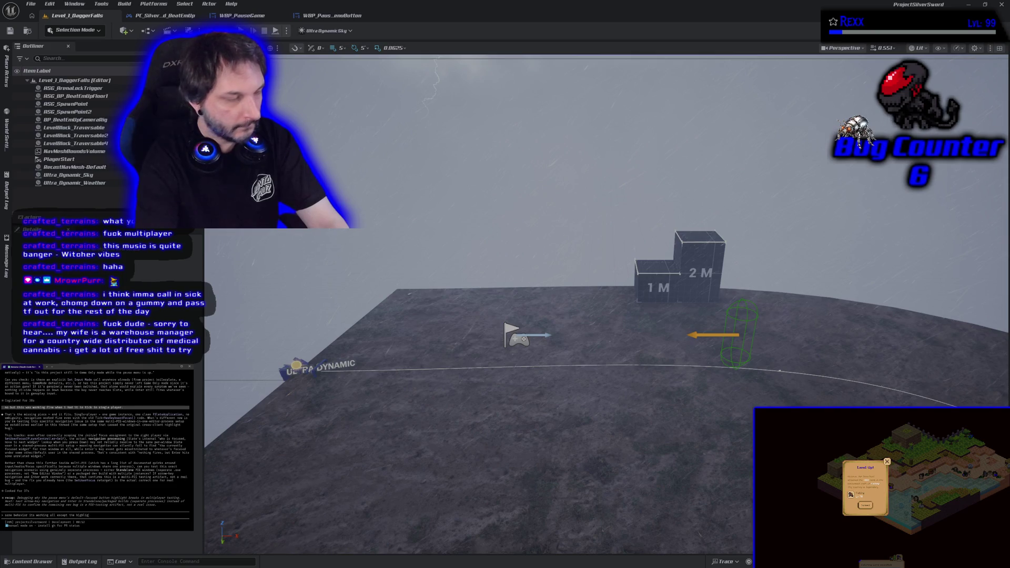
key(Return)
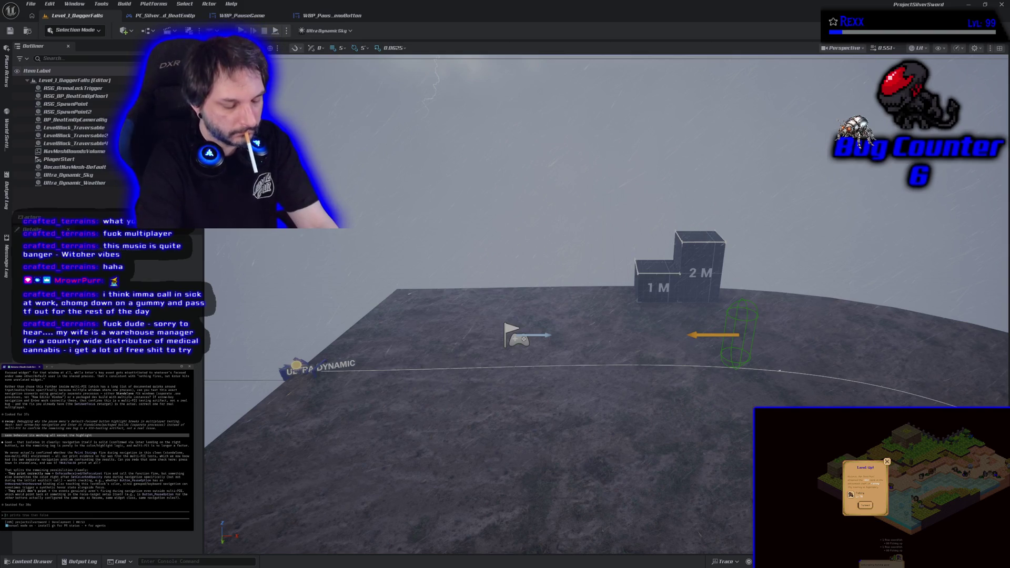
text(ent)
text(he initial pause string)
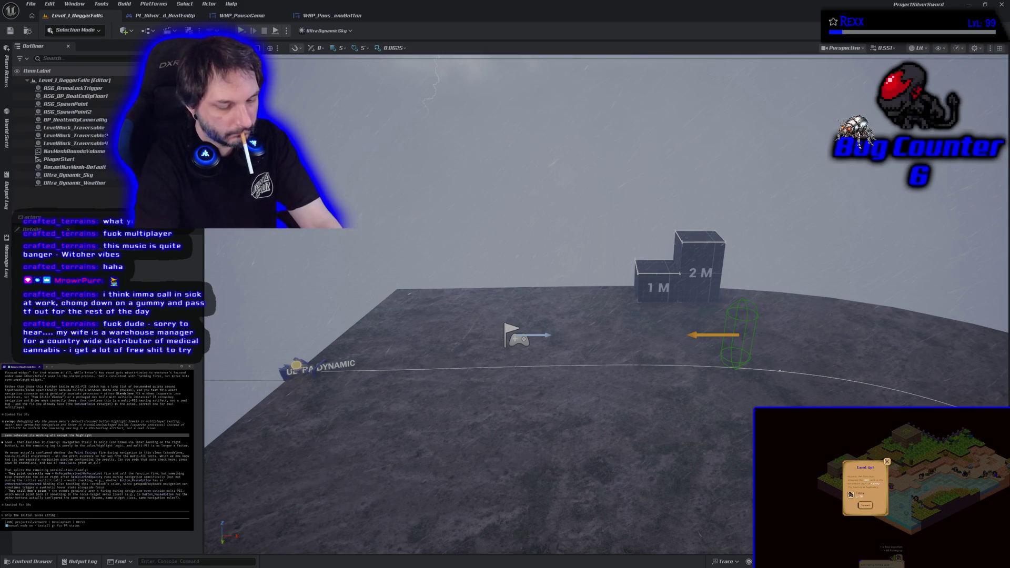
text(ints)
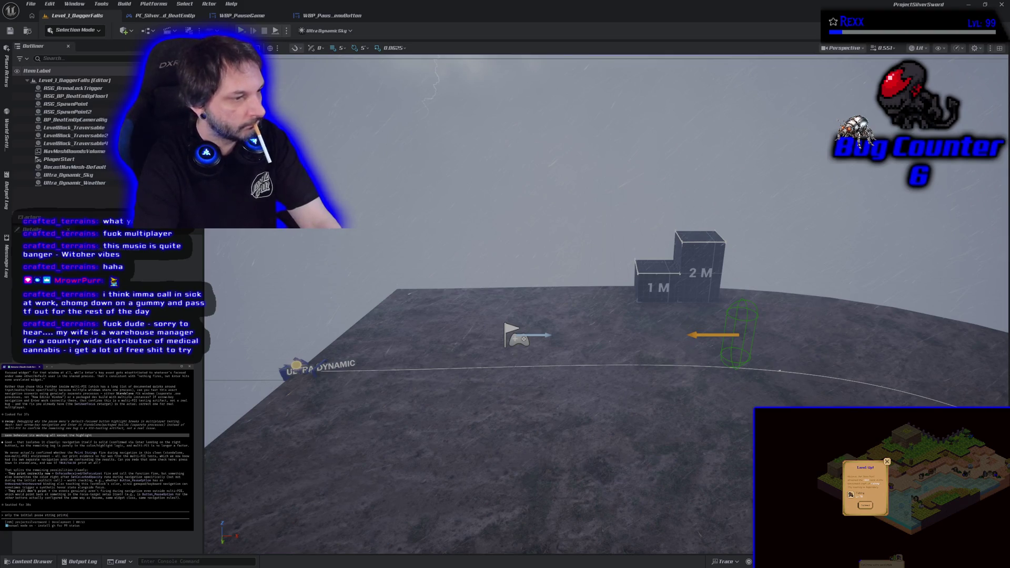
key(Return)
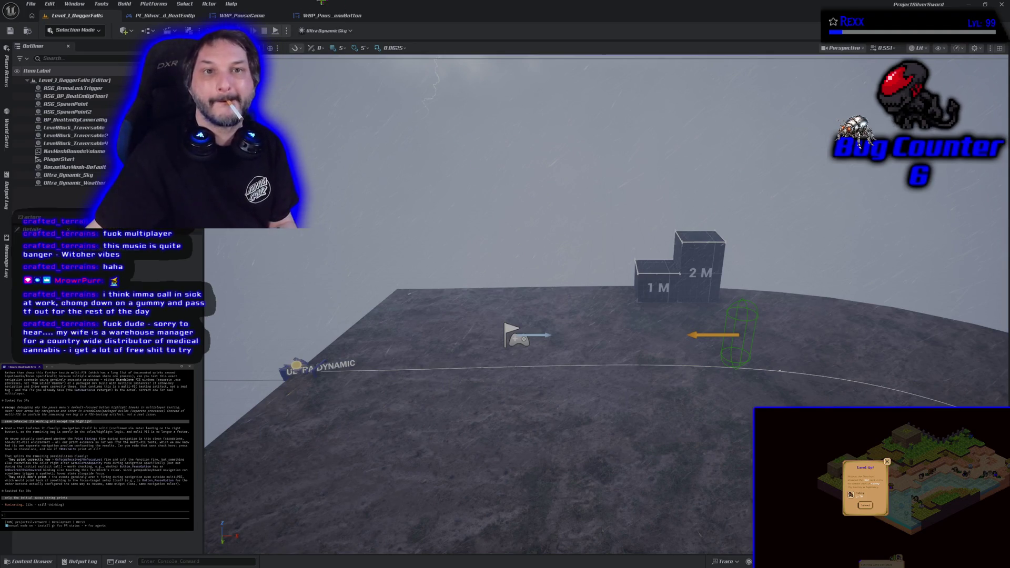
click(263, 16)
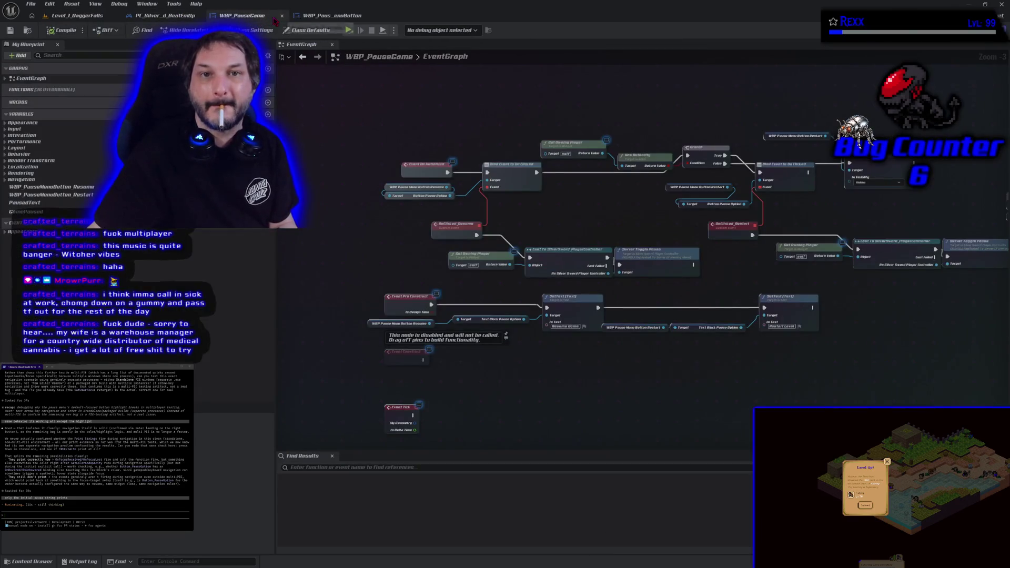
Set an F9 breakpoint on Set Pause Button Text Color in On Focus Received, then return to the level.
click(344, 15)
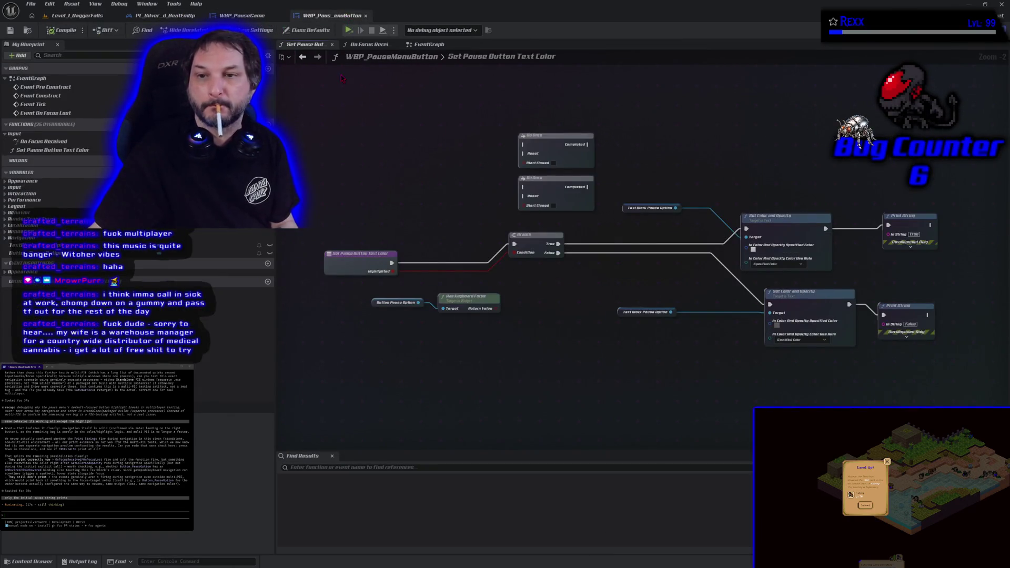
click(368, 44)
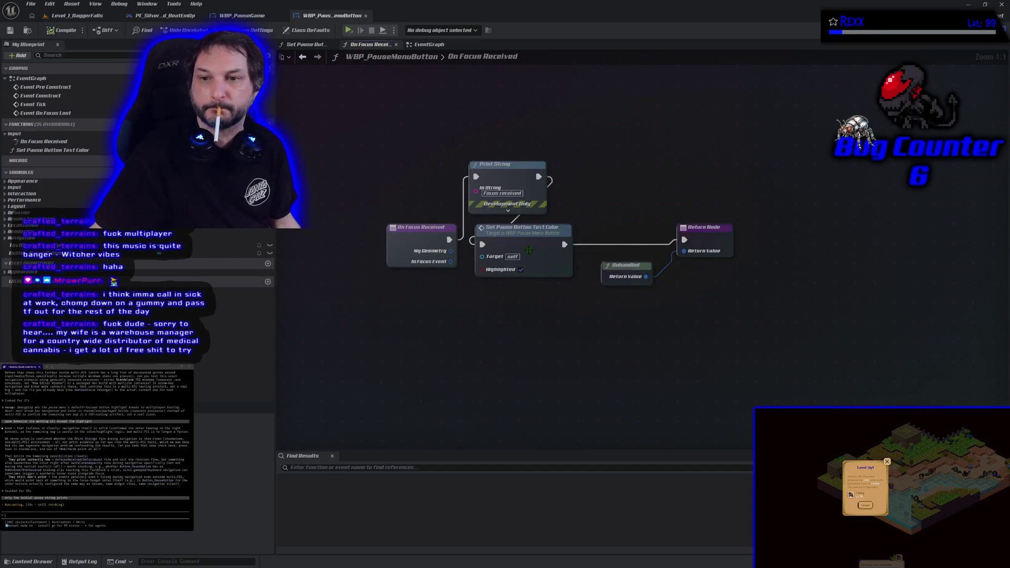
click(506, 248)
key(F9)
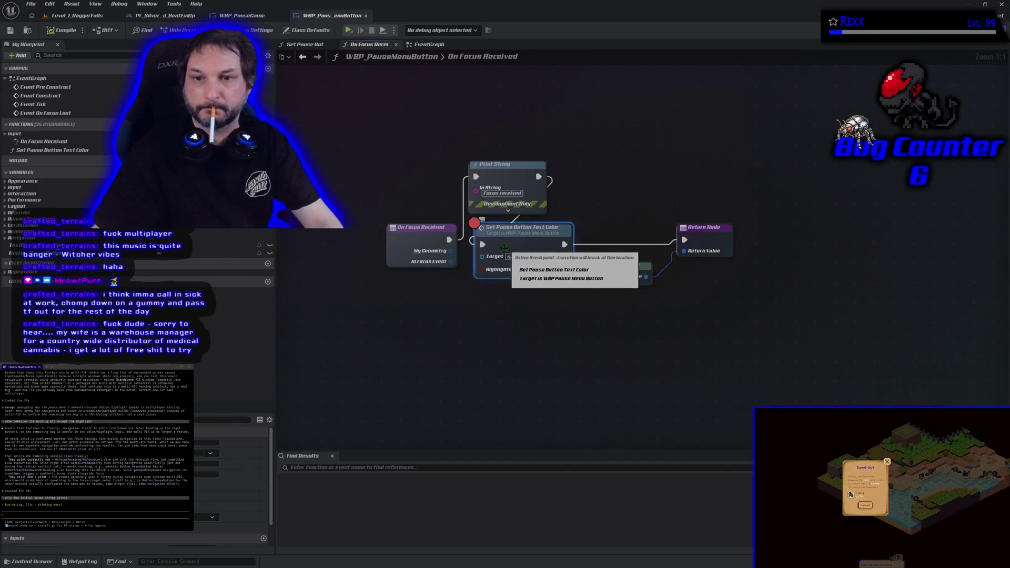
click(77, 16)
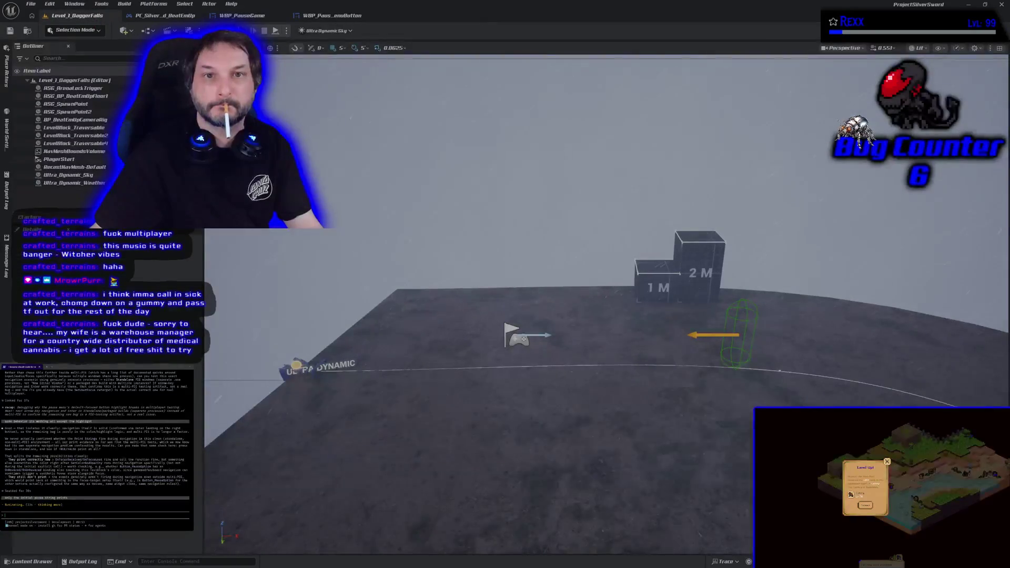
click(286, 31)
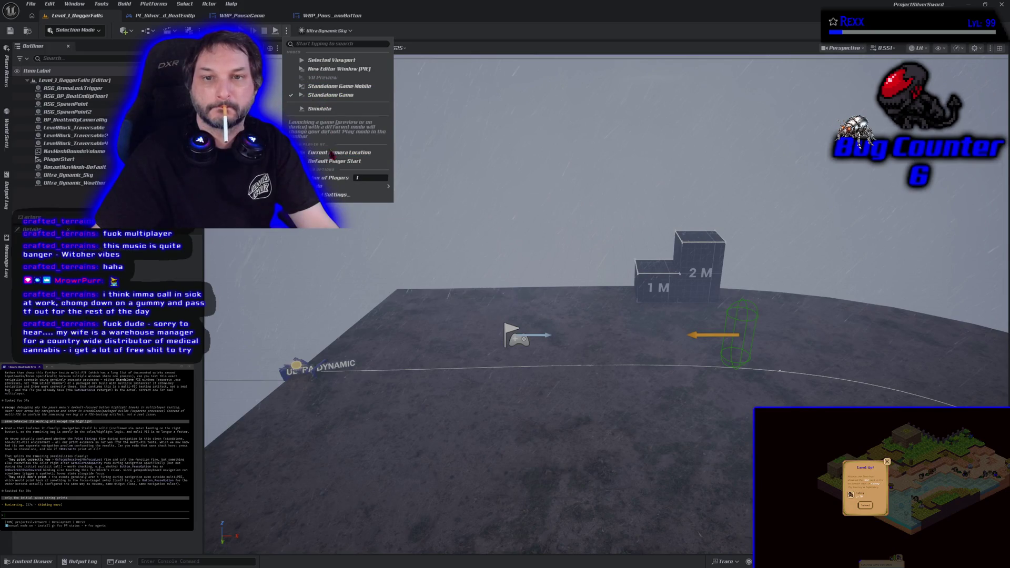
click(337, 62)
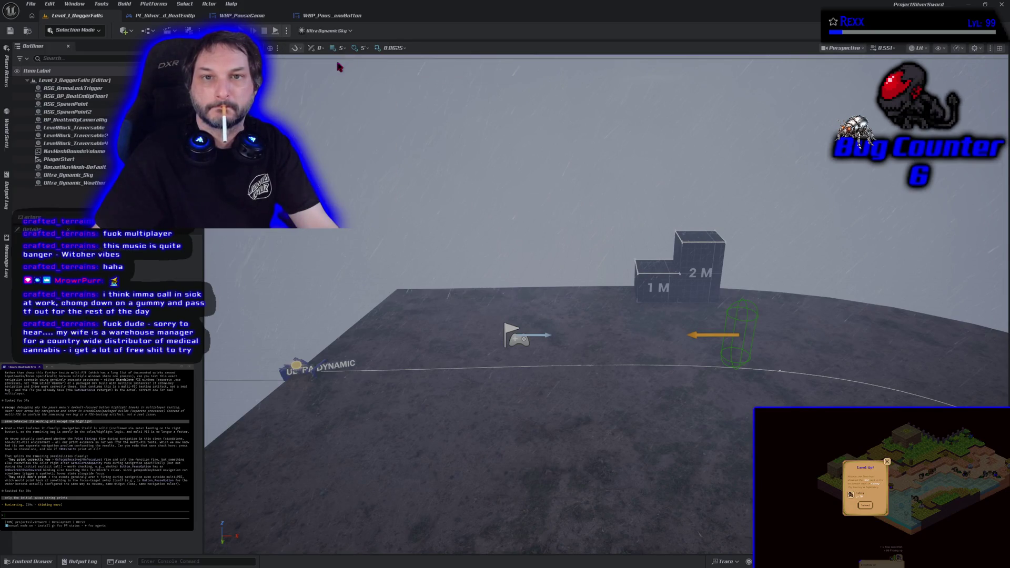
key(Escape)
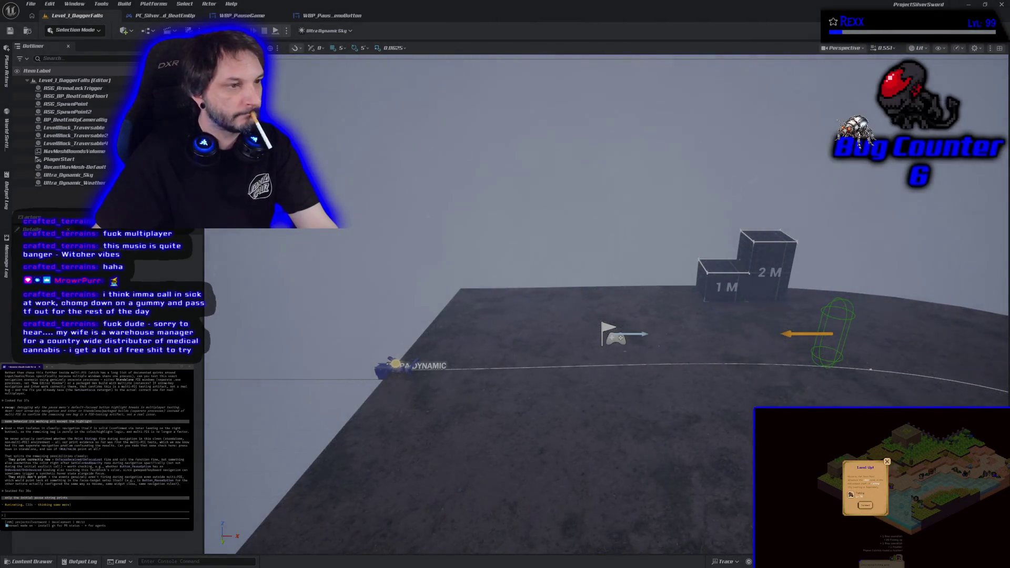
key(alt+p)
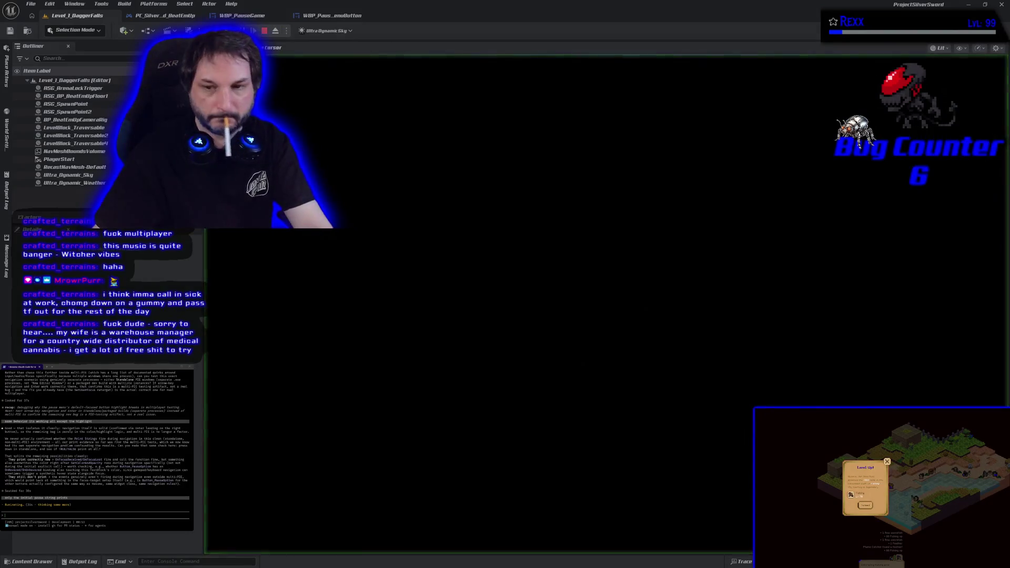
key(p)
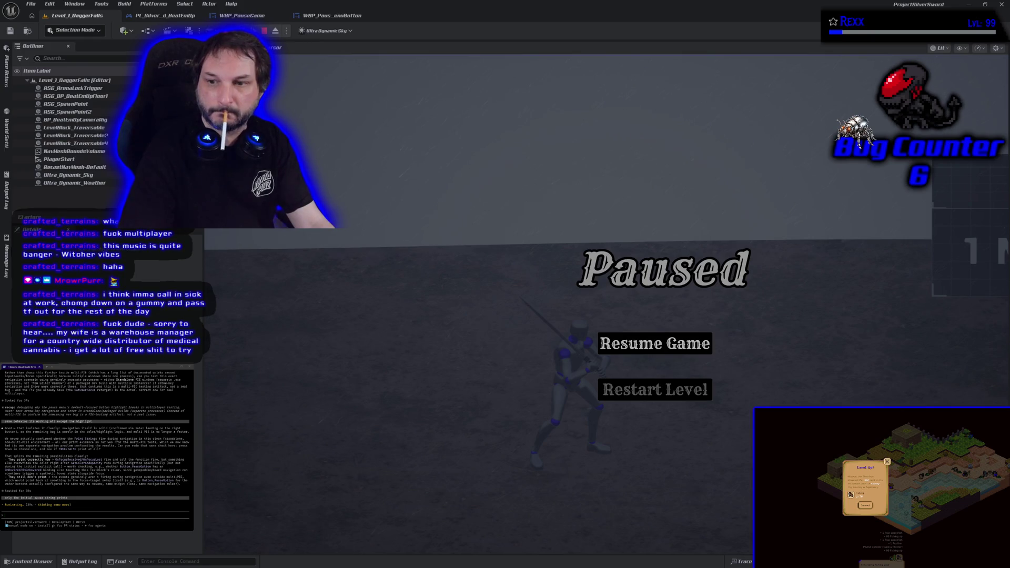
key(Down)
key(Return)
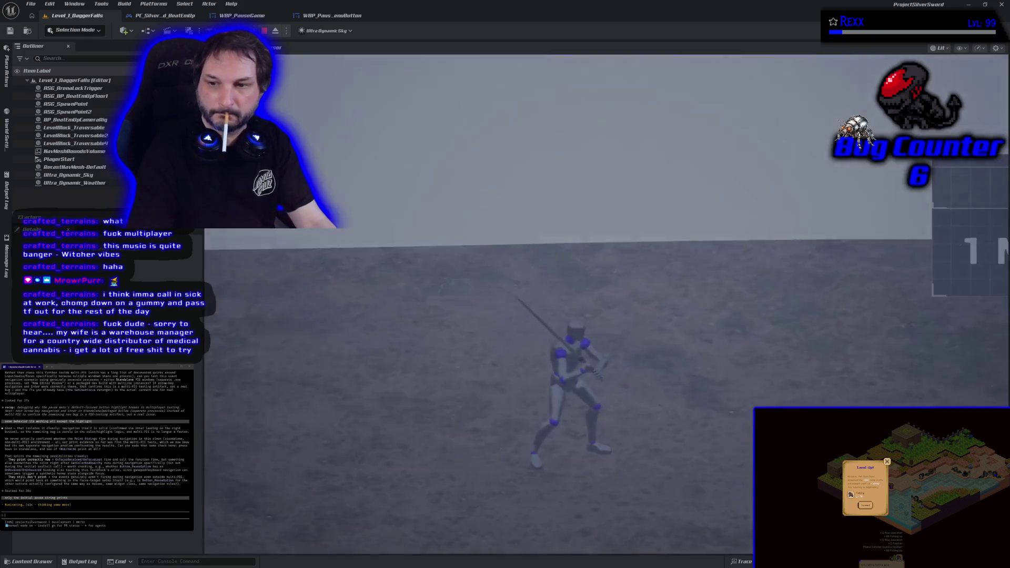
key(Escape)
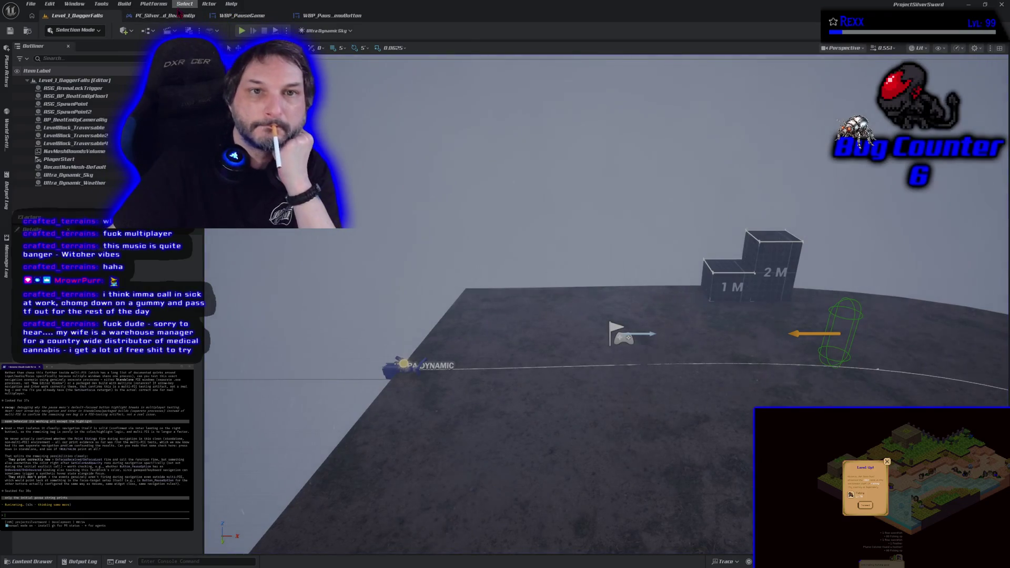
Check WBP_PauseGame, then shift WBP_PauseMenuButton's On Focus Received node left and view its EventGraph.
click(179, 16)
click(234, 15)
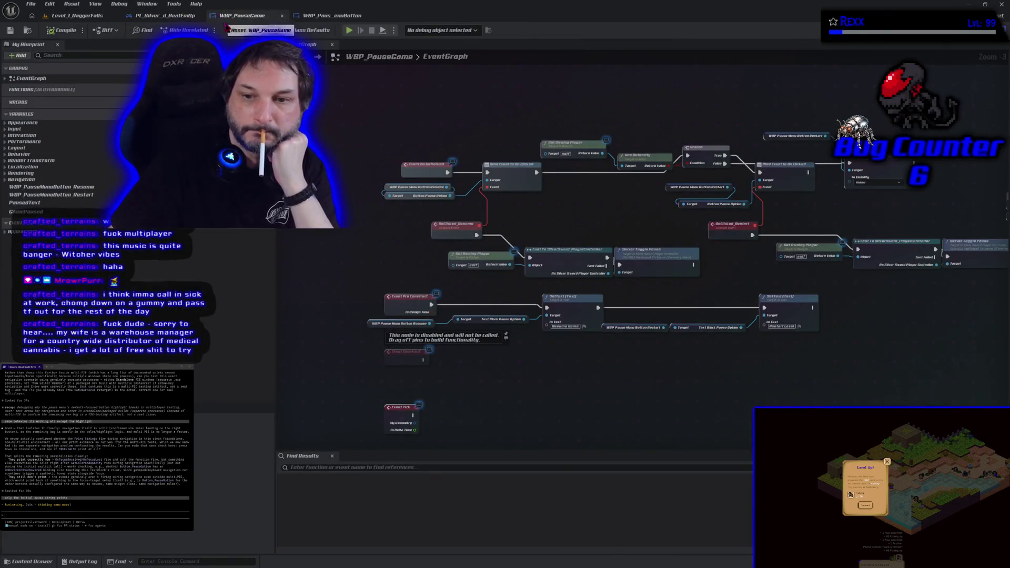
click(331, 15)
click(369, 241)
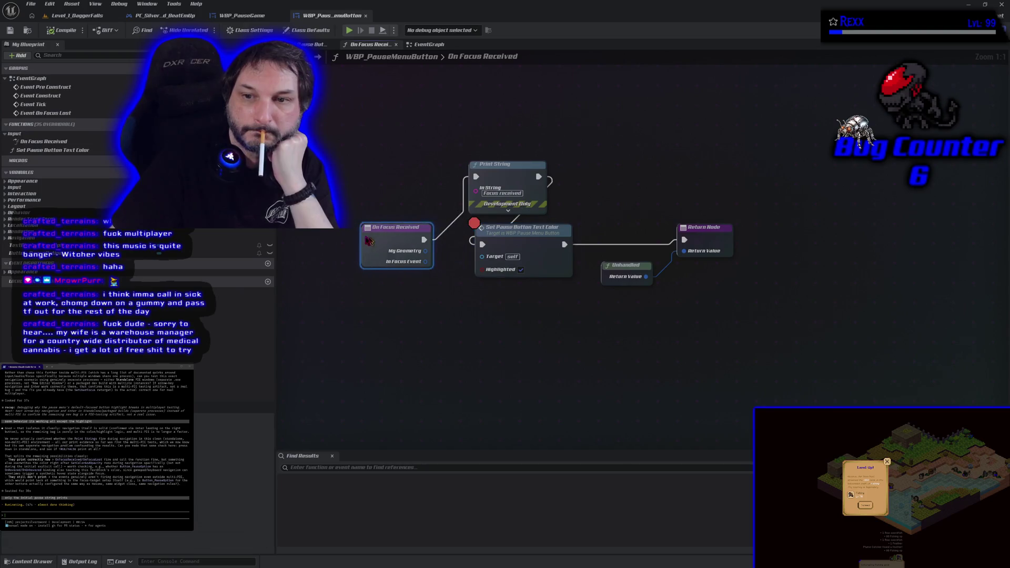
drag(370, 241, 345, 241)
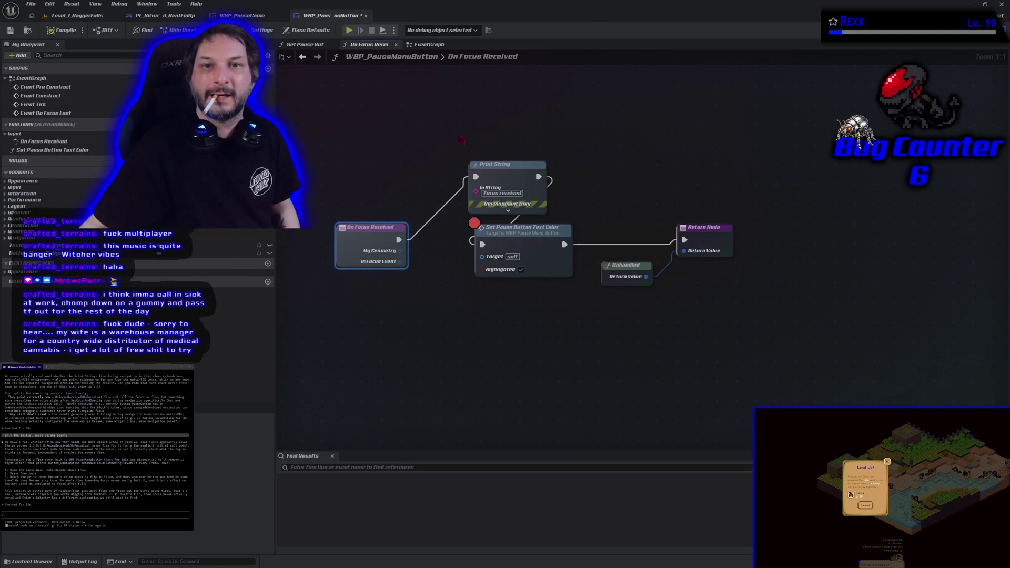
click(425, 45)
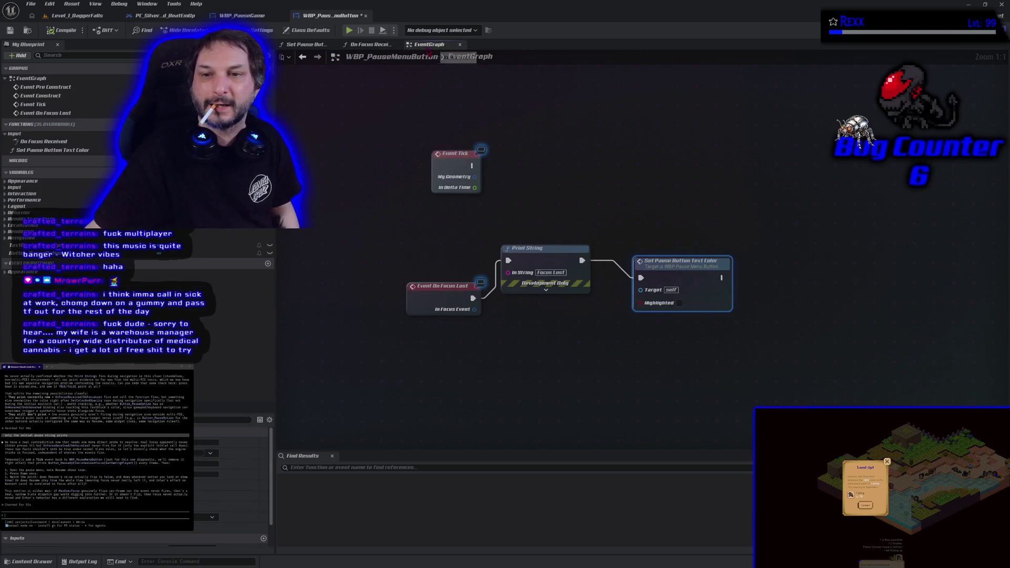
Add a Print String node and a Button_PauseOption getter to the EventGraph near Event Tick.
right_click(561, 162)
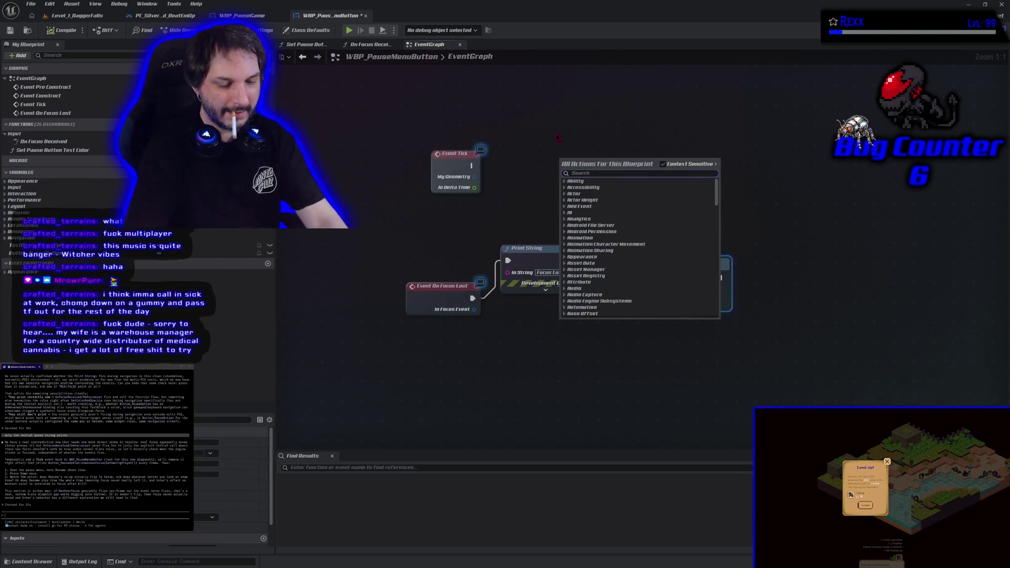
text(print str)
key(Return)
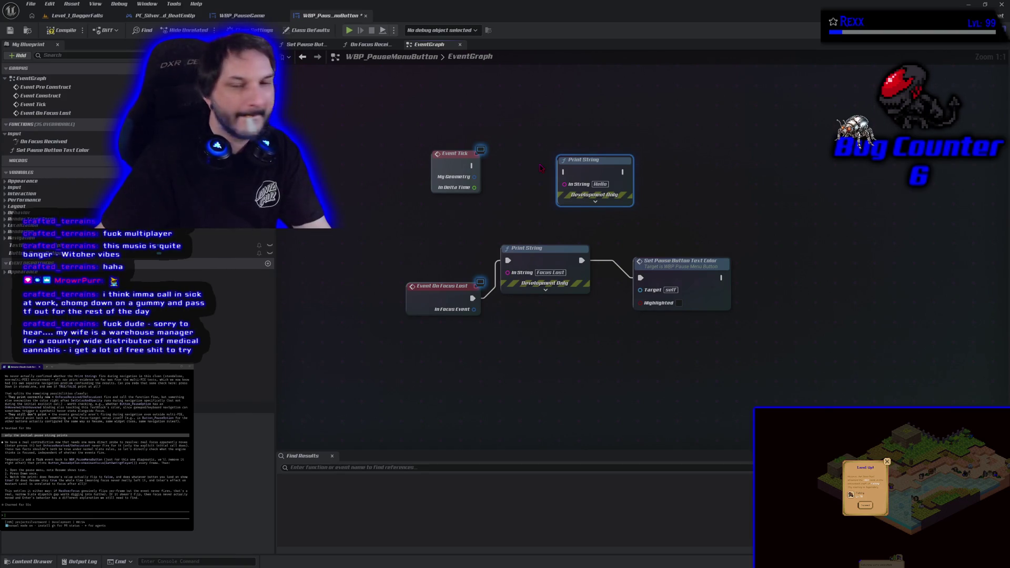
drag(580, 168, 719, 169)
mouse_move(237, 253)
mouse_down()
mouse_move(366, 245)
mouse_move(530, 179)
mouse_move(537, 197)
mouse_up()
text(has)
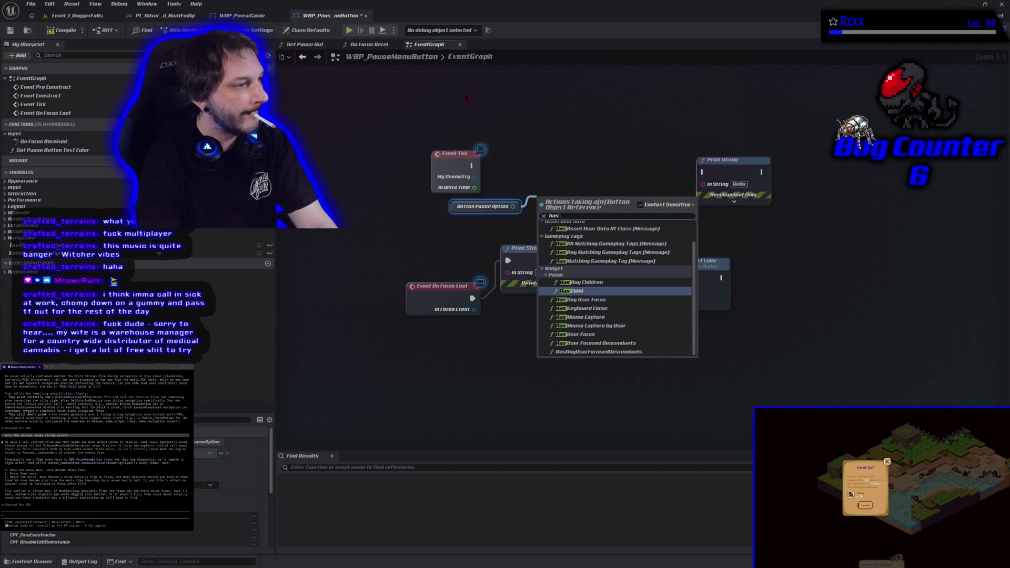